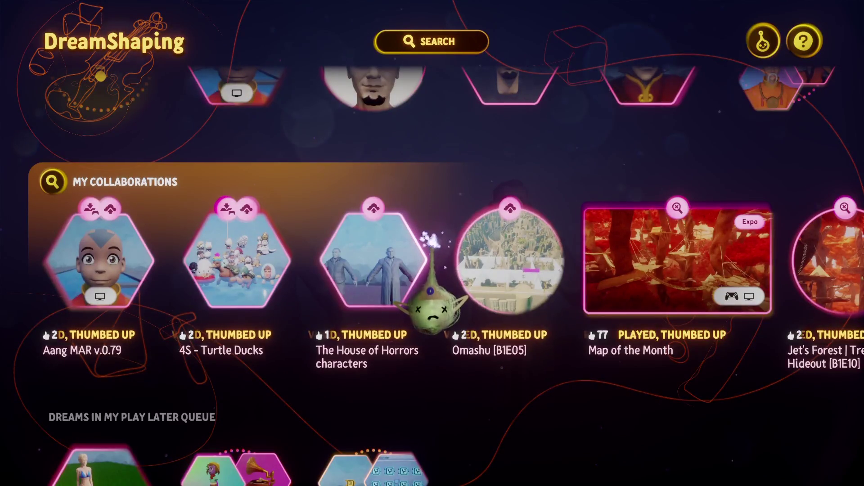
Open The House of Horrors characters in edit mode and undo the last hand move
left_click(397, 260)
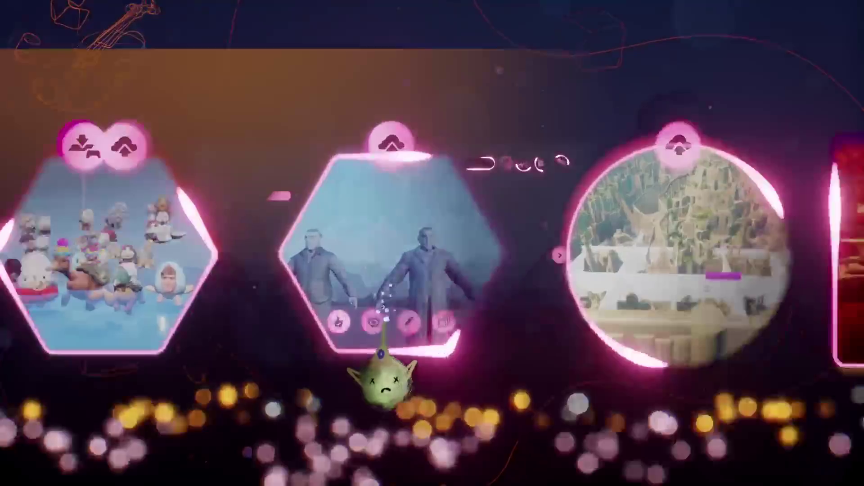
left_click(393, 387)
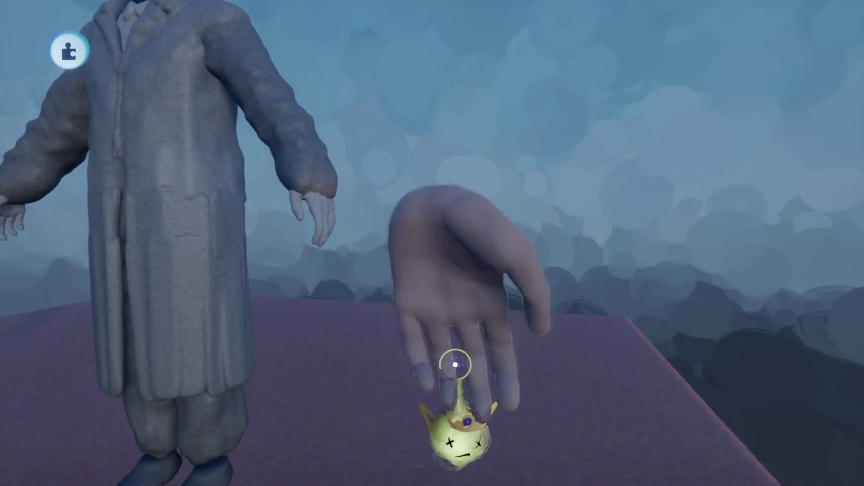
key("ctrl+z")
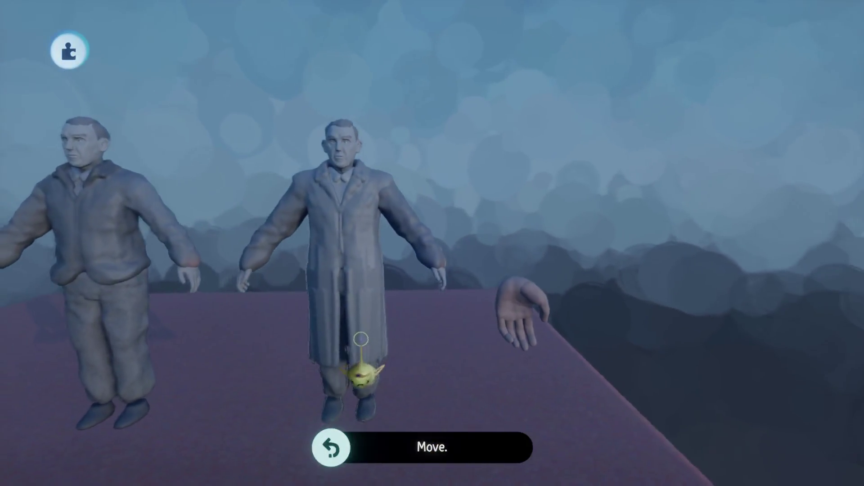
Back out to the DreamShaping home page and open the Ed creation's details page
key("Escape")
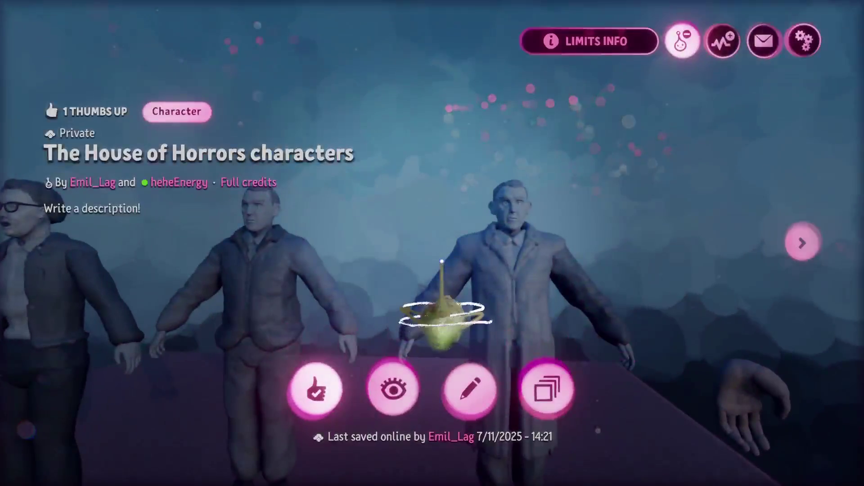
key("Escape")
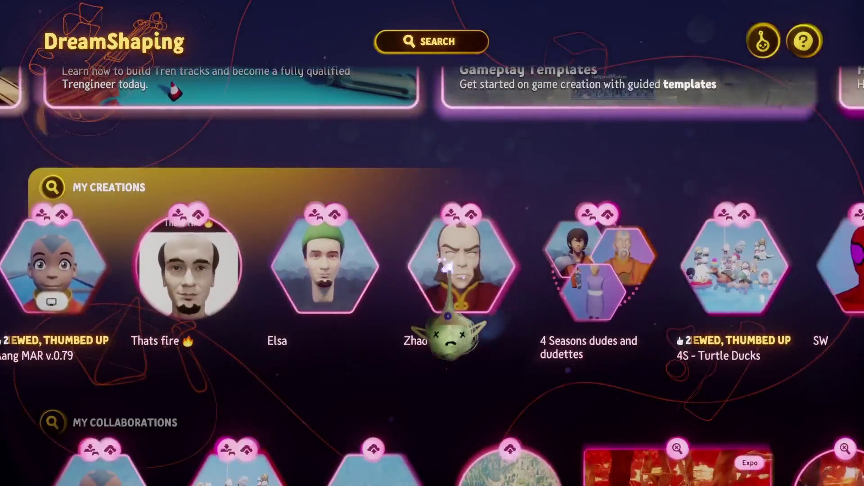
scroll(447, 268, "right", 5)
left_click(288, 279)
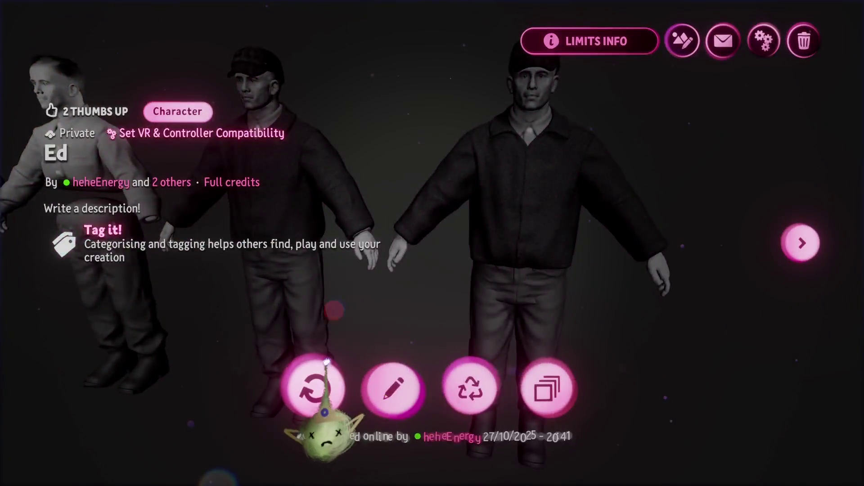
Load Ed, hide the front character's cap, then exit back to My Creations
left_click(327, 362)
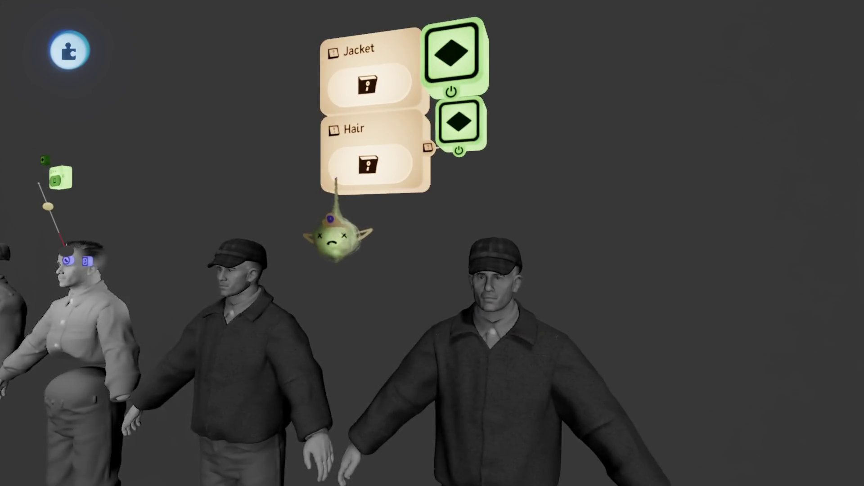
left_click(365, 165)
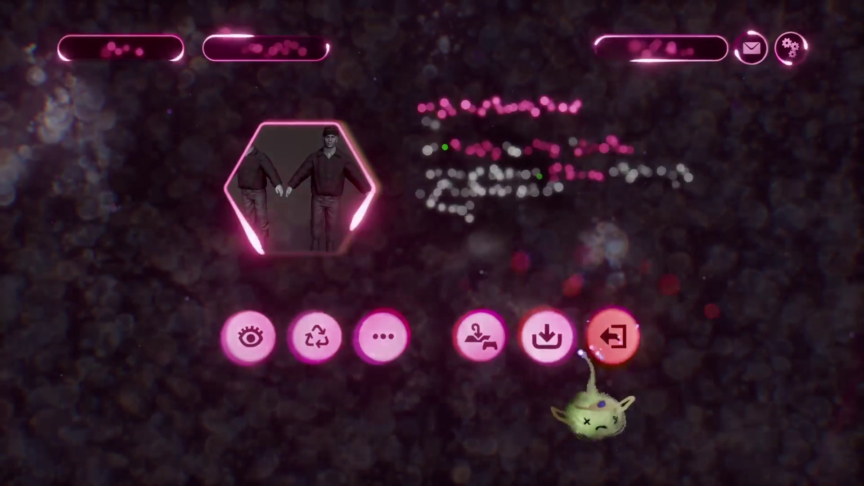
left_click(585, 351)
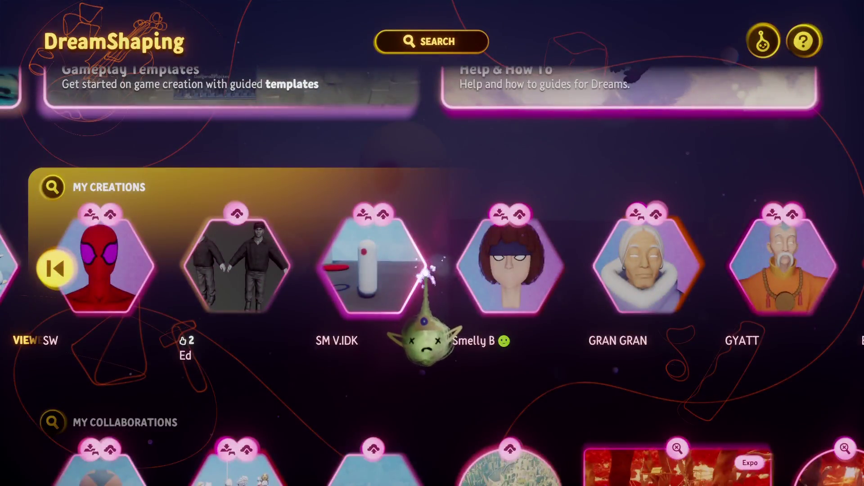
Open Smelly B for editing, exit through the Dreams menu, then select Ed
left_click(508, 279)
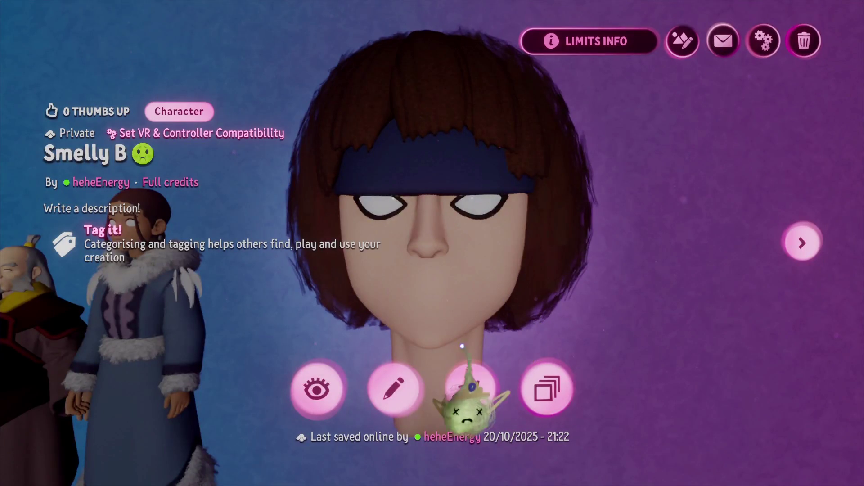
left_click(393, 389)
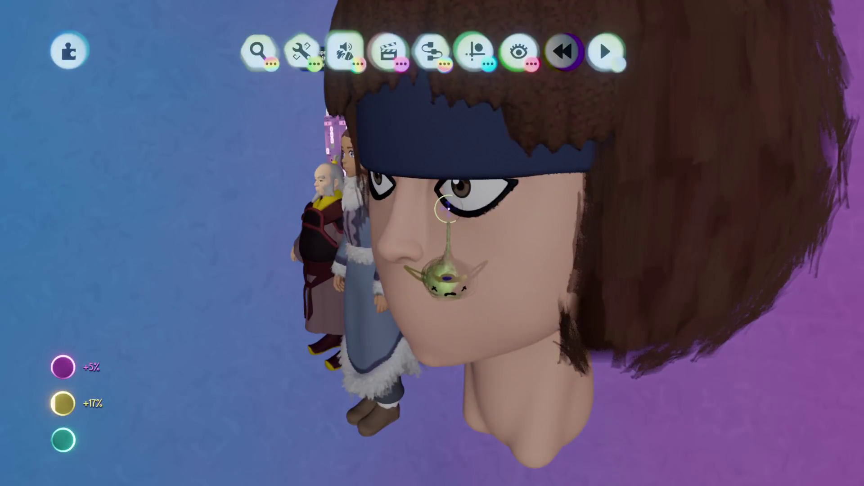
key("Escape")
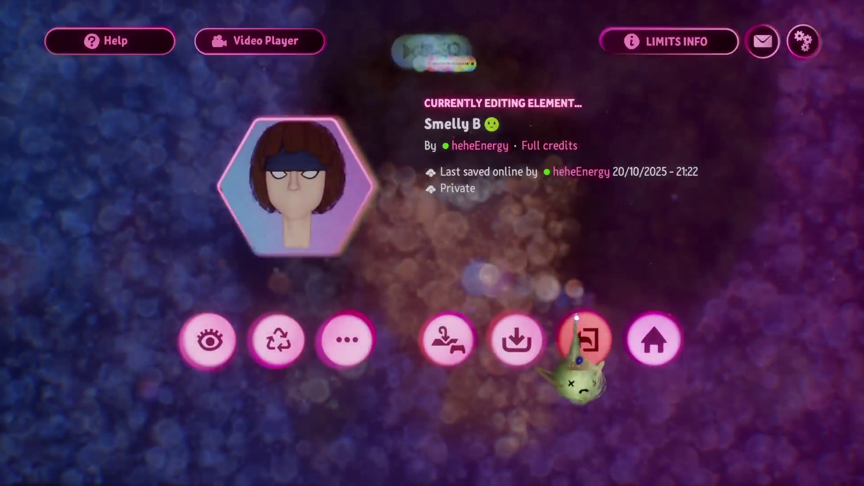
left_click(586, 342)
left_click(338, 315)
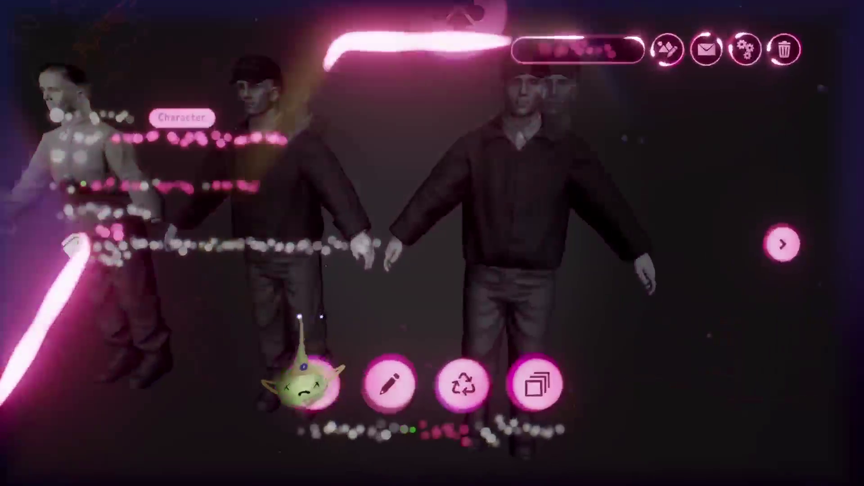
Play Ed, switch to edit mode, hide the tools to inspect the face, then exit to DreamShaping
left_click(296, 361)
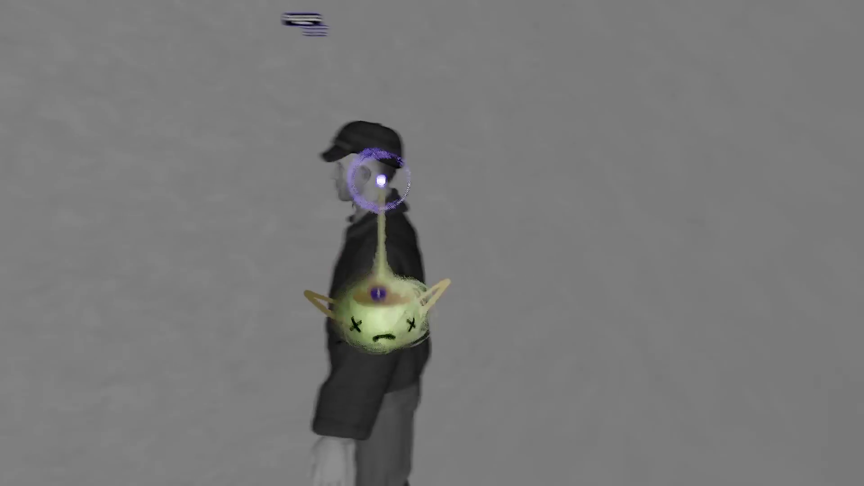
key("Escape")
left_click(245, 340)
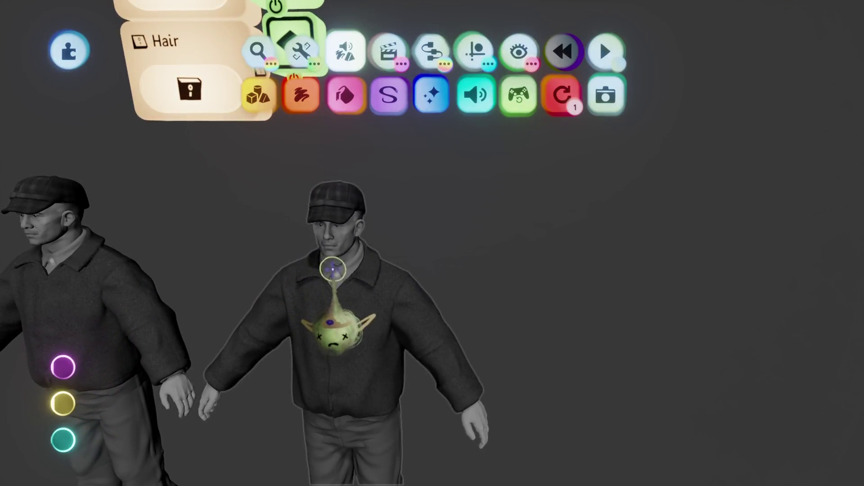
mouse_move(338, 252)
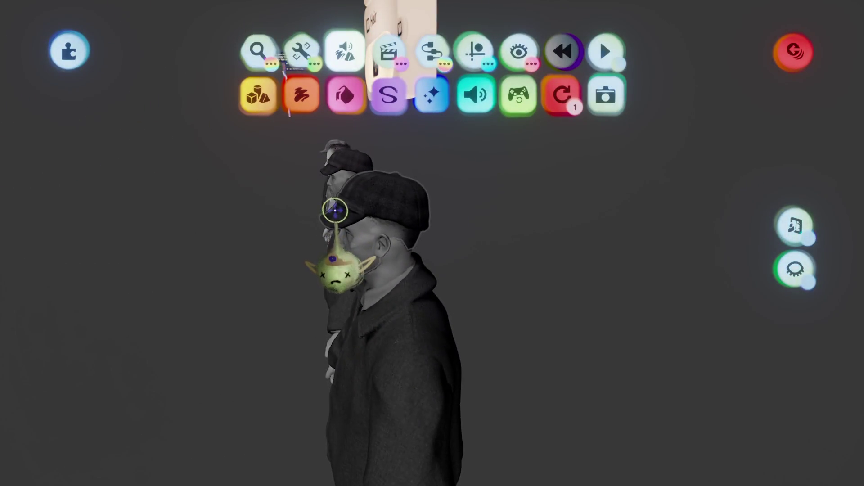
key("Escape")
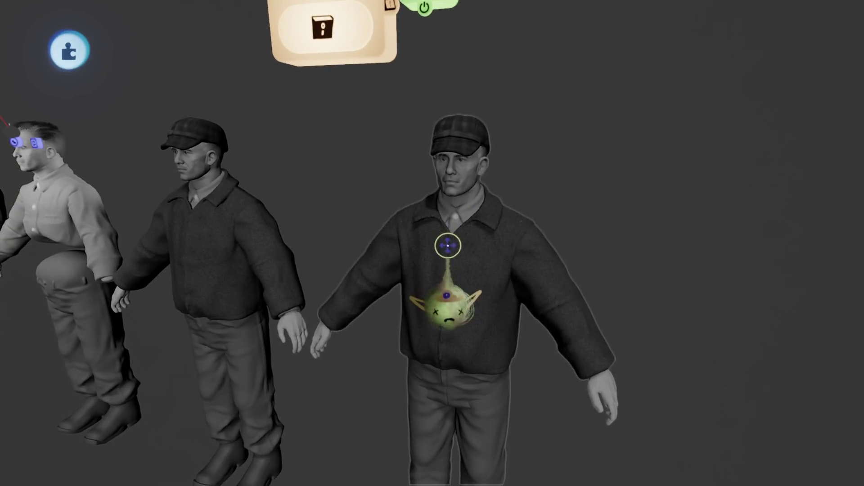
key("Escape")
left_click(588, 340)
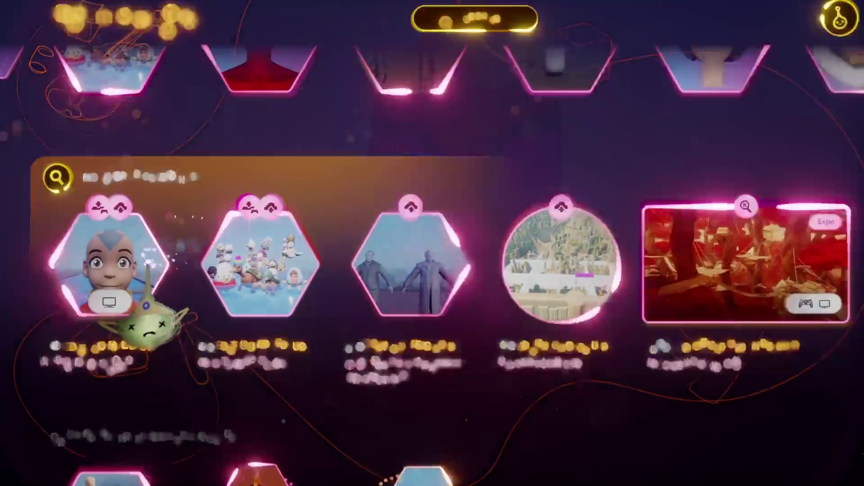
Playtest Aang MAR, drawing and stowing the staff while walking, then pause into edit mode
left_click(131, 315)
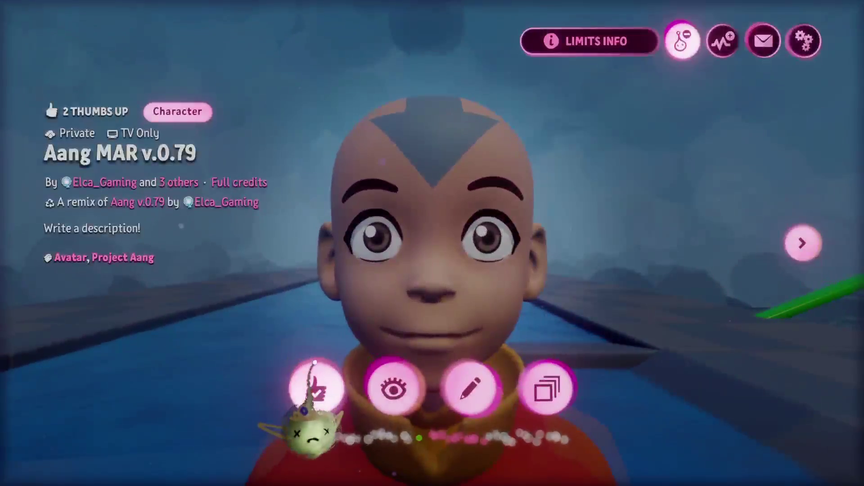
left_click(394, 386)
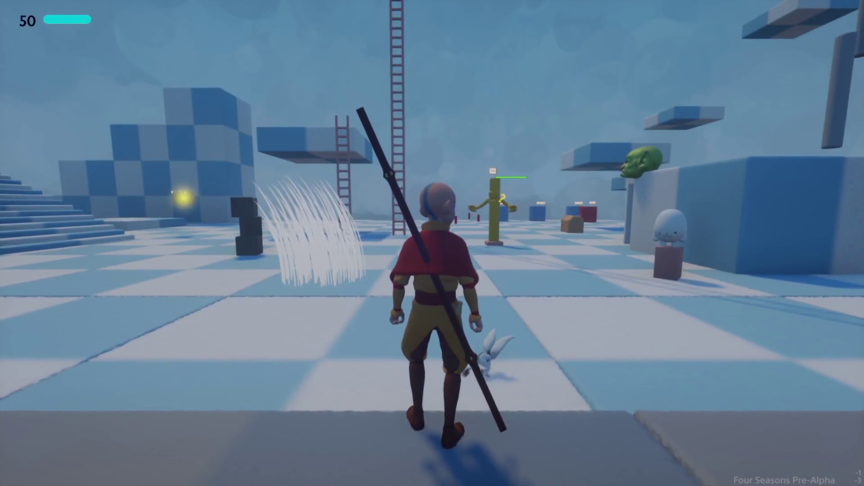
key("a")
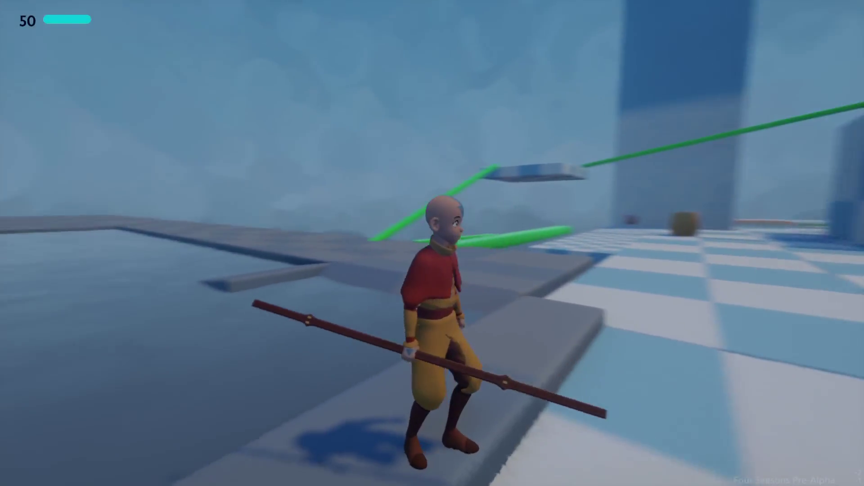
key("w")
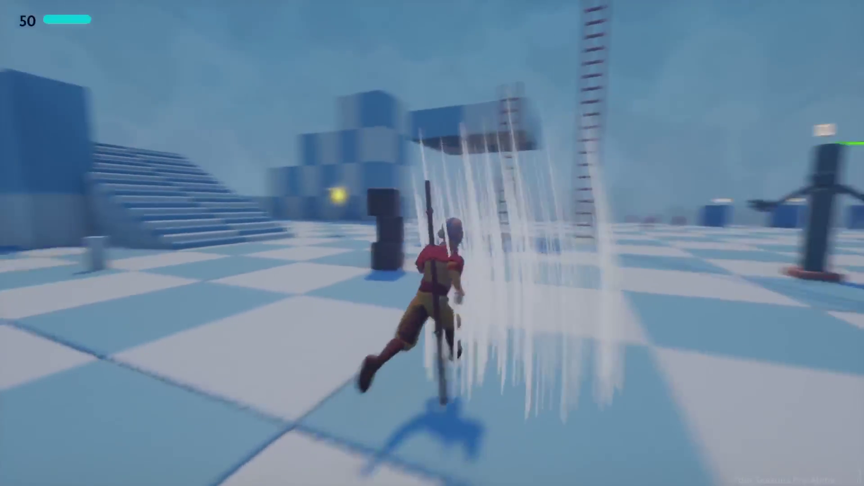
key("Escape")
left_click(312, 339)
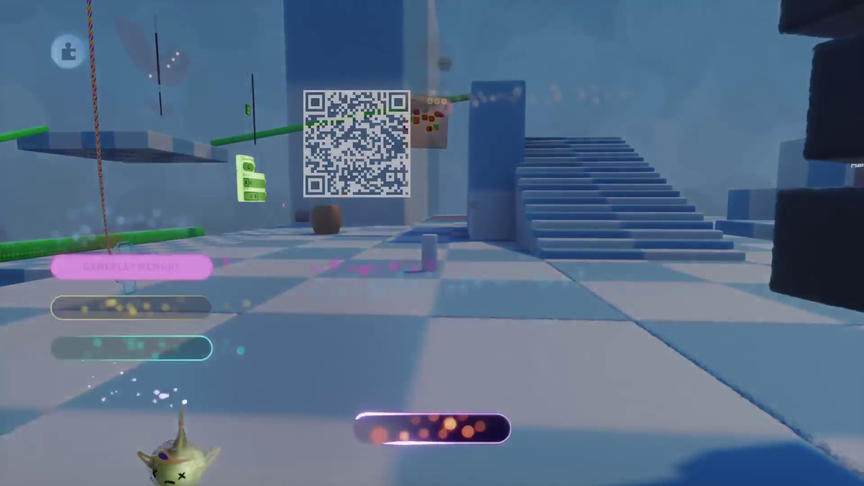
Check the memory thermometer's Wires & Animation details, then open the Staff microchip
left_click(182, 401)
left_click(391, 427)
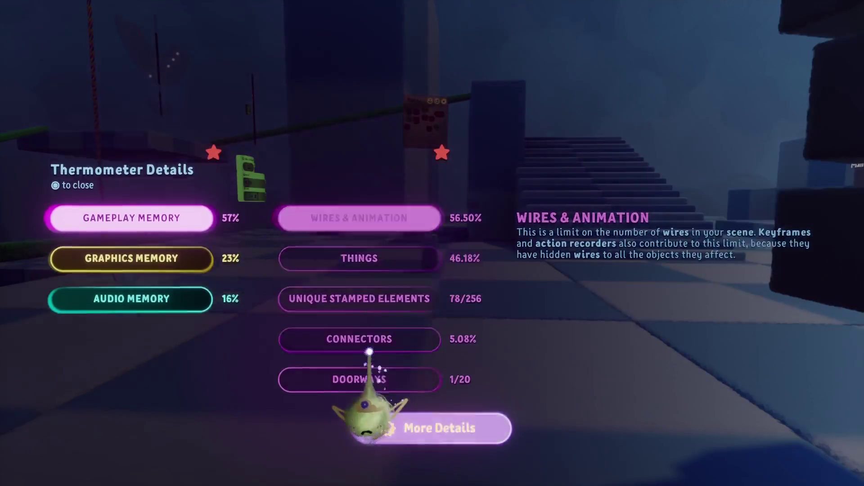
key("Escape")
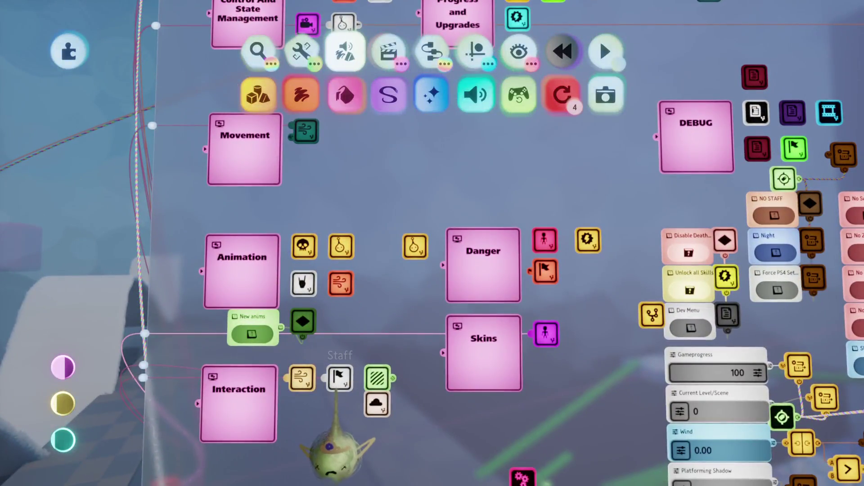
left_click(333, 450)
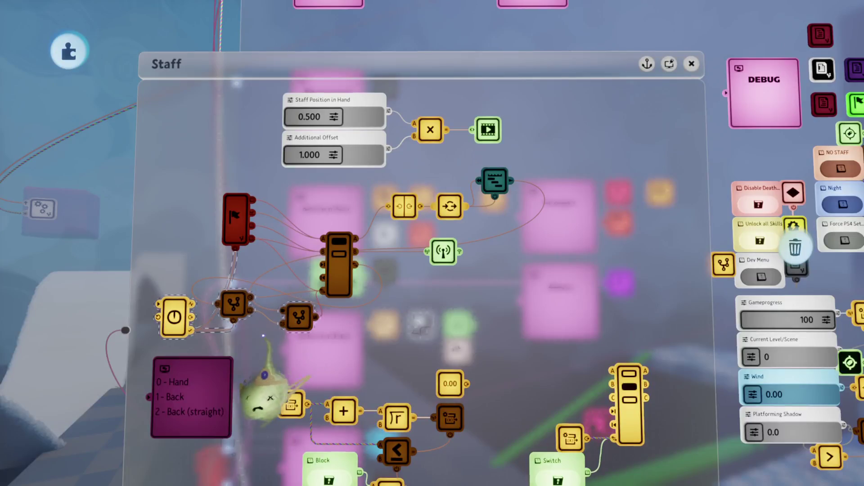
Select the flag and switch nodes inside the Staff chip and shift the board view
left_click_drag(266, 392, 211, 401)
left_click_drag(265, 342, 367, 374)
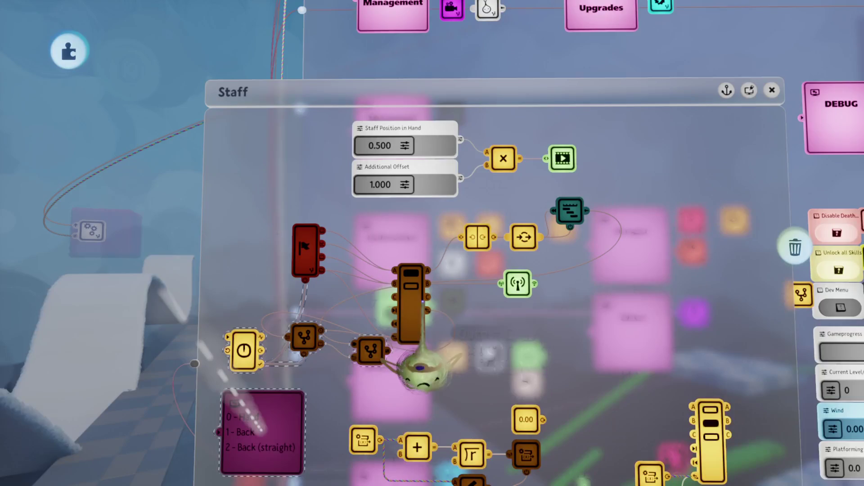
left_click_drag(330, 250, 298, 257)
mouse_move(493, 335)
left_mouse_down()
mouse_move(463, 329)
mouse_move(518, 347)
left_mouse_up()
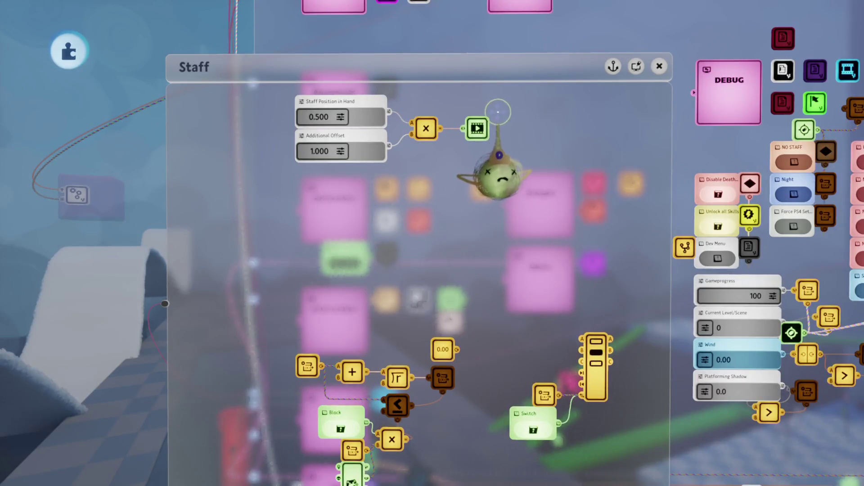
Lower the Staff Position and Additional Offset nodes and the Staff chip window, then check memory
left_click_drag(362, 204, 367, 344)
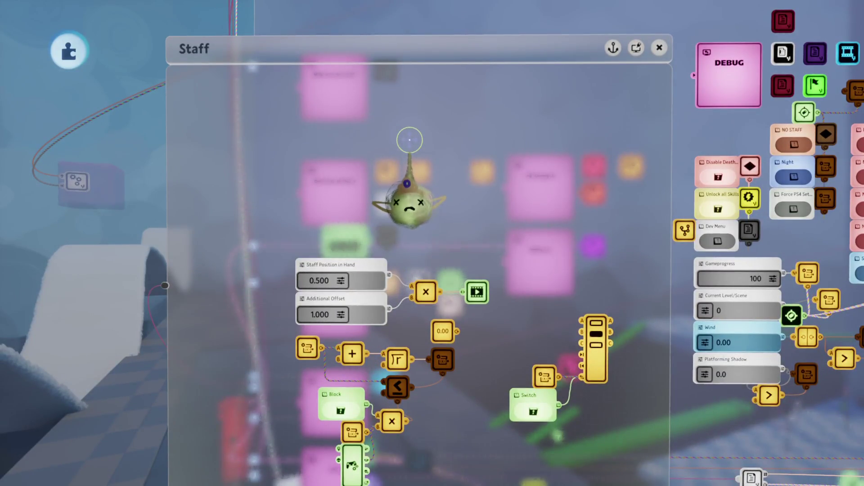
left_click_drag(457, 48, 457, 231)
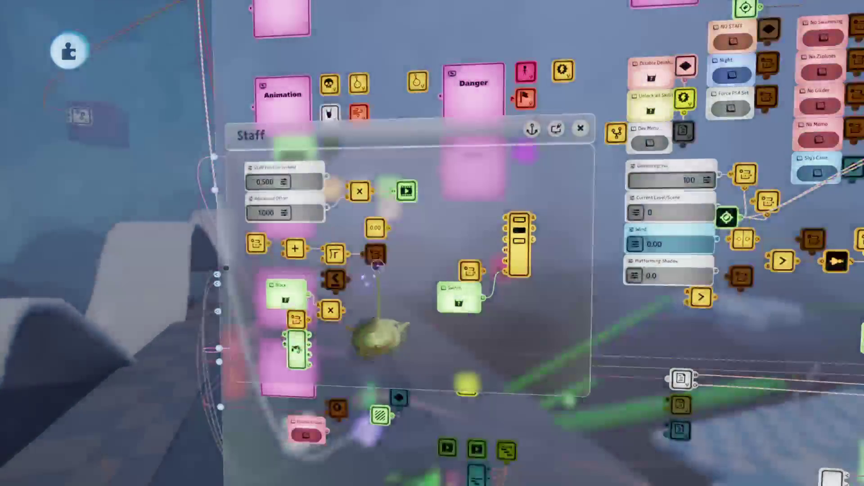
key("Tab")
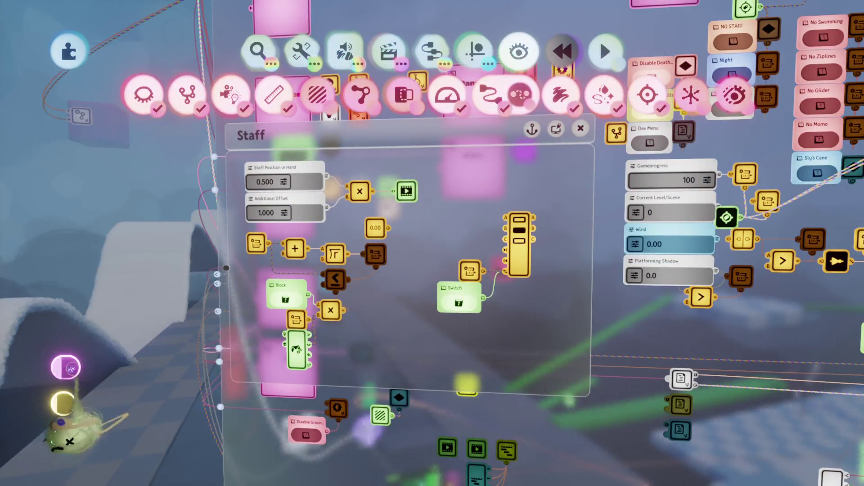
left_click(63, 403)
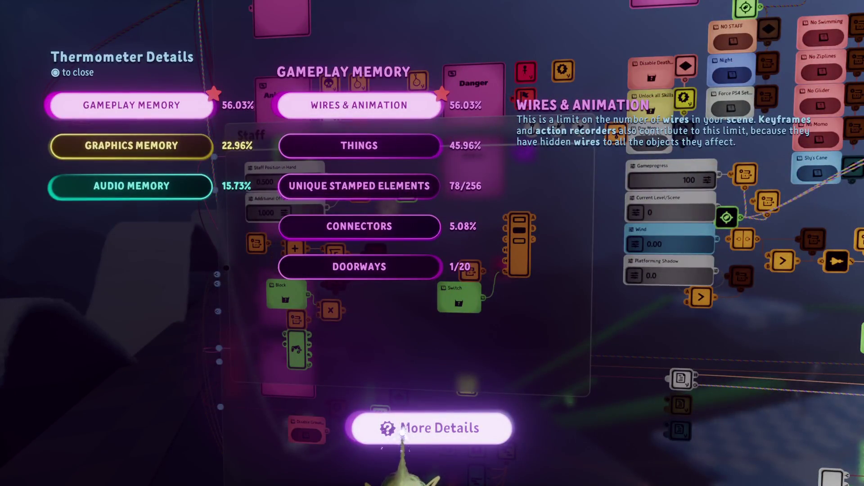
Close the memory details and the Staff chip, then review the memory breakdown again
key("Escape")
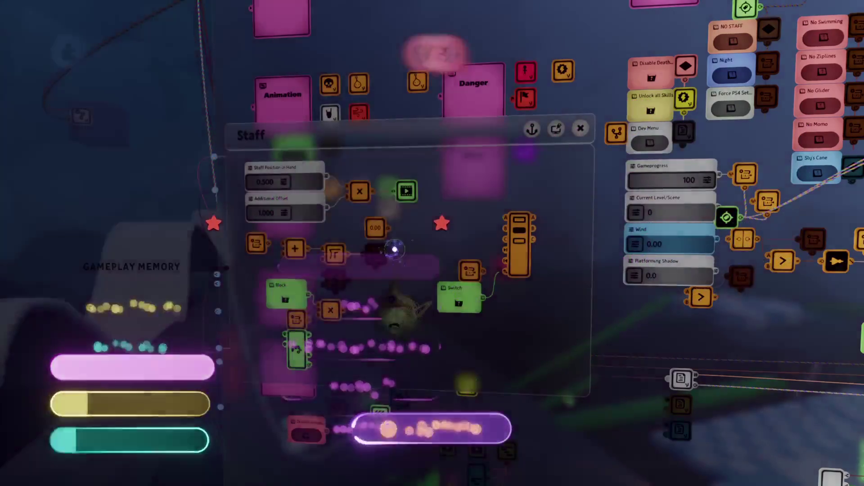
key("Escape")
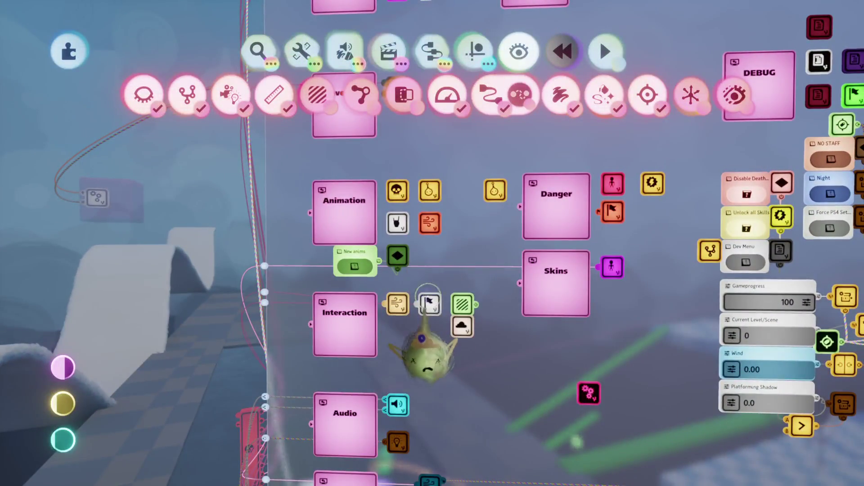
scroll(399, 315, "up", 3)
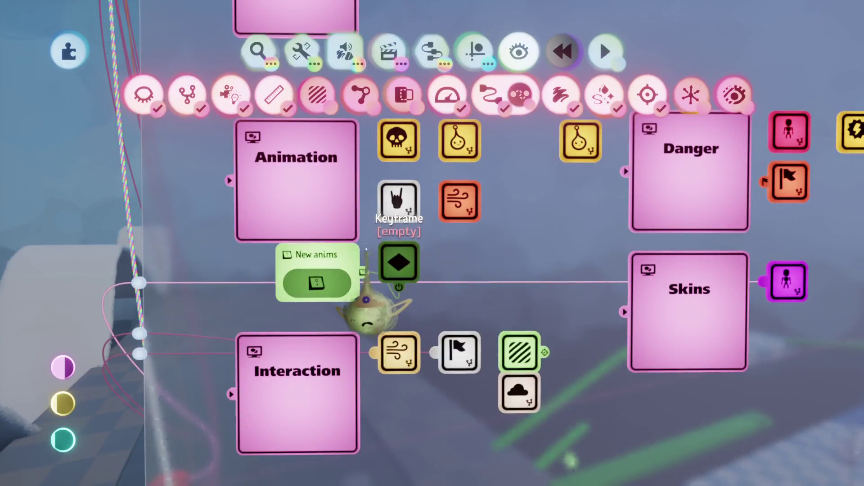
scroll(315, 311, "down", 2)
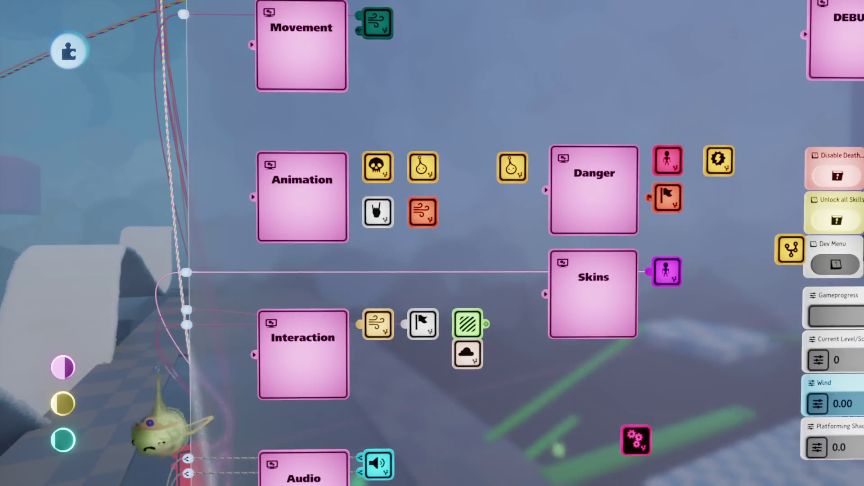
key("t")
left_click(396, 426)
key("Escape")
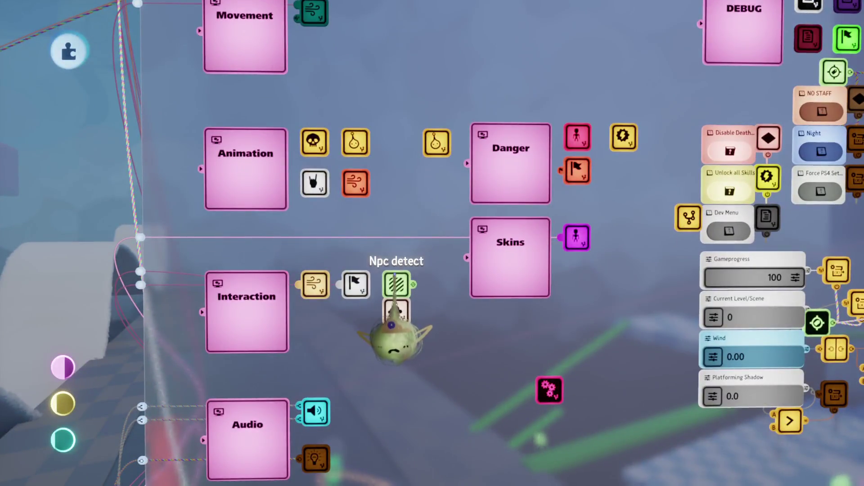
Fly to the extra film-clip gadget below the WIP chip and delete it
scroll(396, 310, "down", 3)
scroll(428, 266, "down", 3)
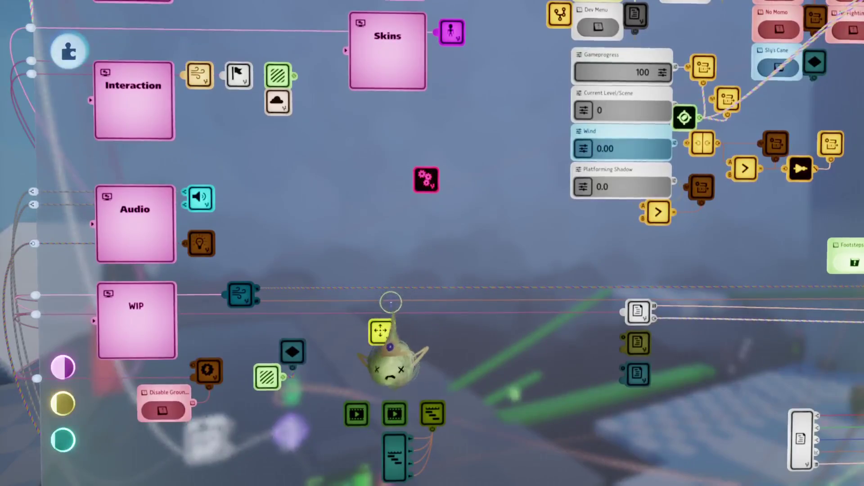
scroll(381, 342, "down", 3)
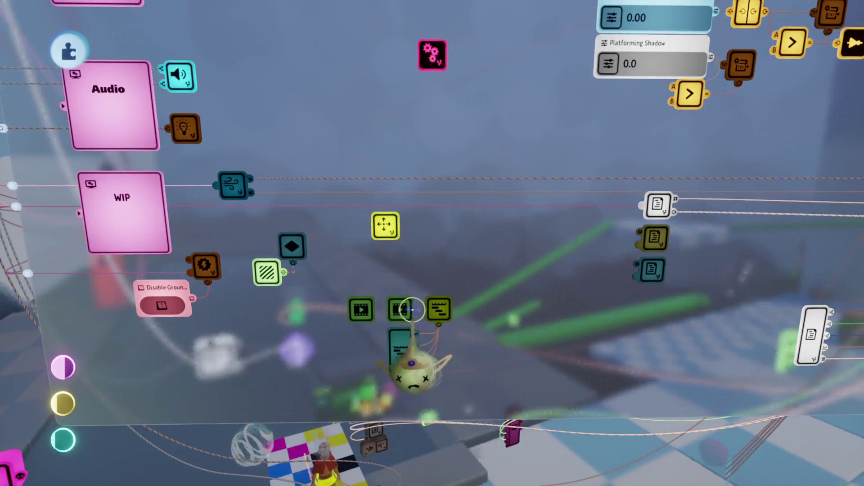
left_click(360, 310)
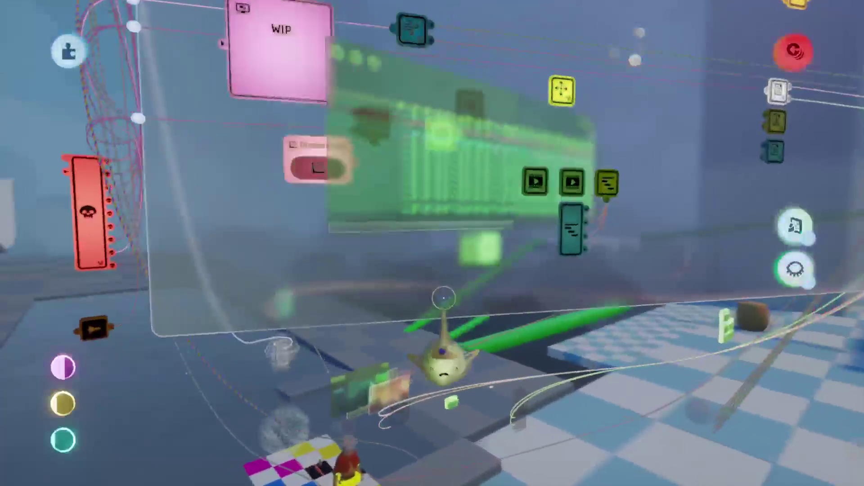
key("Delete")
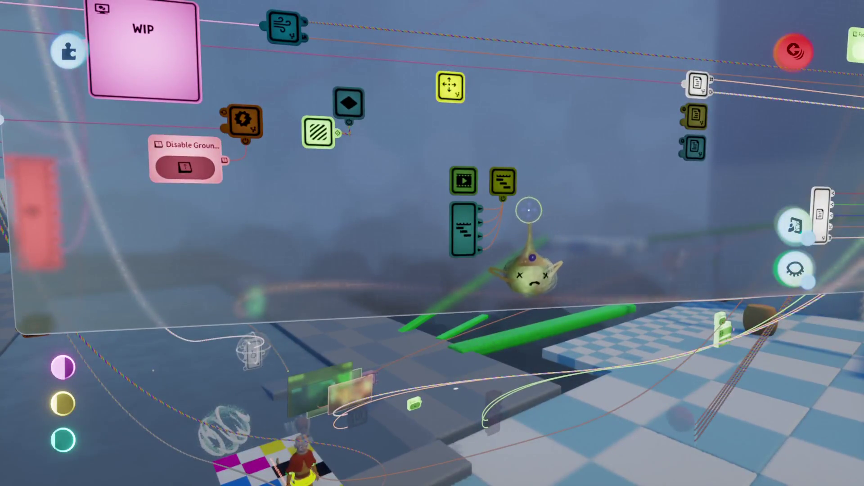
Glance at the Quest Giver settings, pan to the DEBUG area, and open Idle Animations
scroll(529, 210, "down", 5)
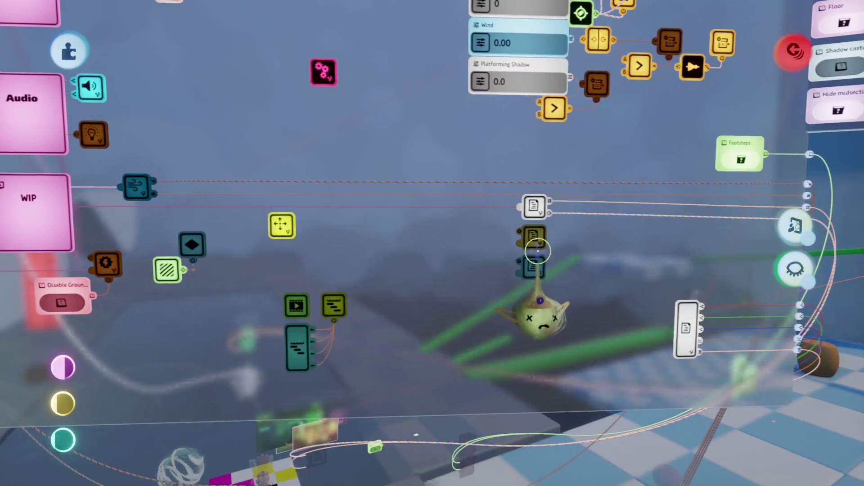
left_click(537, 252)
key("Escape")
left_click_drag(560, 242, 559, 285)
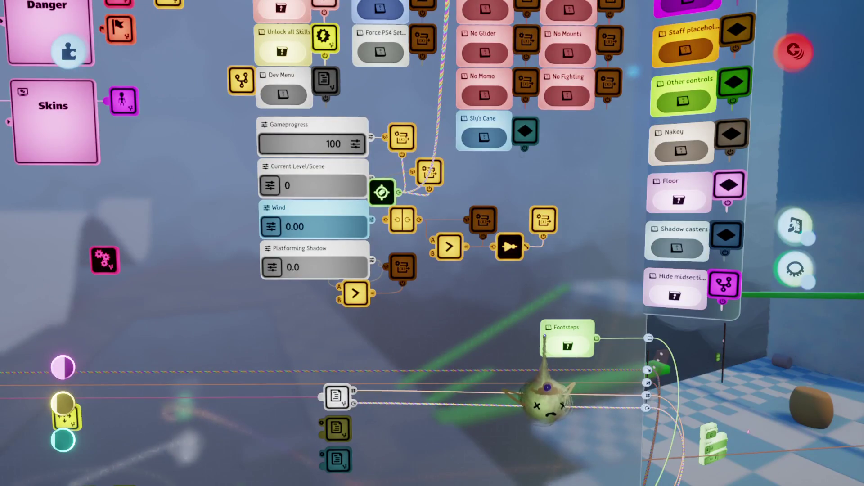
left_click_drag(544, 336, 479, 338)
mouse_move(495, 396)
left_mouse_down()
mouse_move(492, 347)
mouse_move(453, 328)
mouse_move(459, 347)
mouse_move(459, 335)
left_mouse_up()
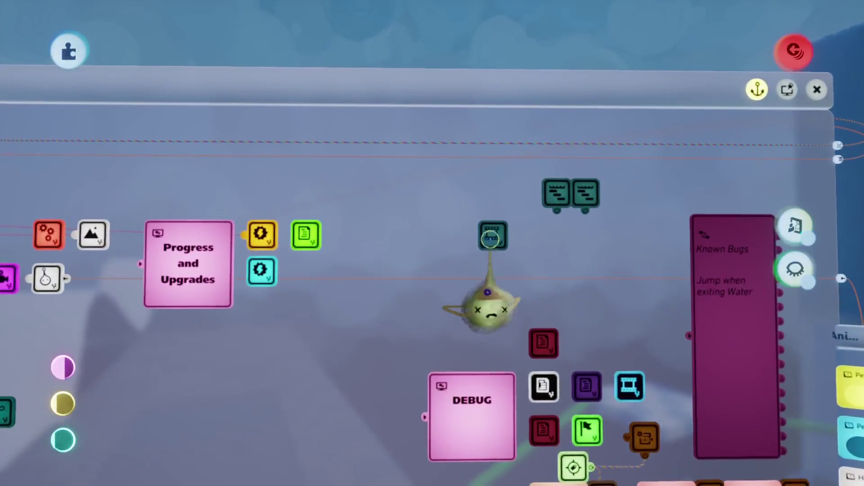
left_click(498, 234)
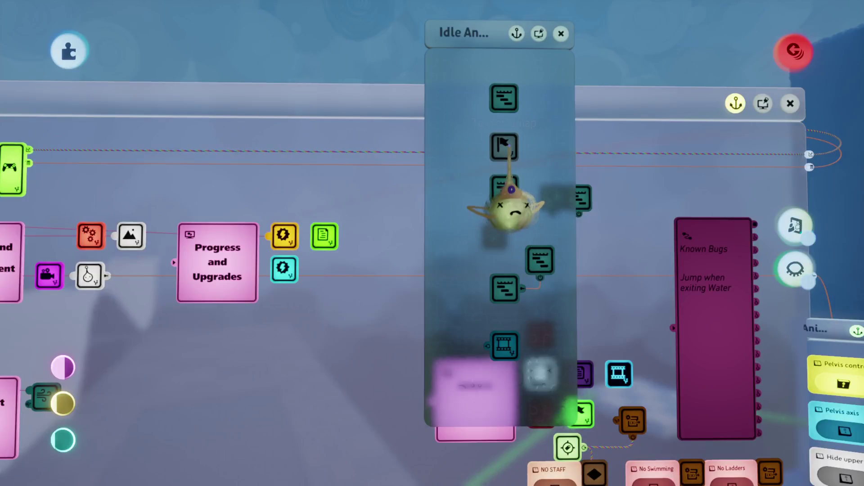
Pull back to the arena and play the Bison Whistle timeline three times on Aang
mouse_move(509, 153)
left_mouse_down()
mouse_move(511, 266)
mouse_move(428, 279)
mouse_move(418, 262)
mouse_move(411, 288)
mouse_move(405, 284)
mouse_move(429, 288)
mouse_move(432, 279)
left_mouse_up()
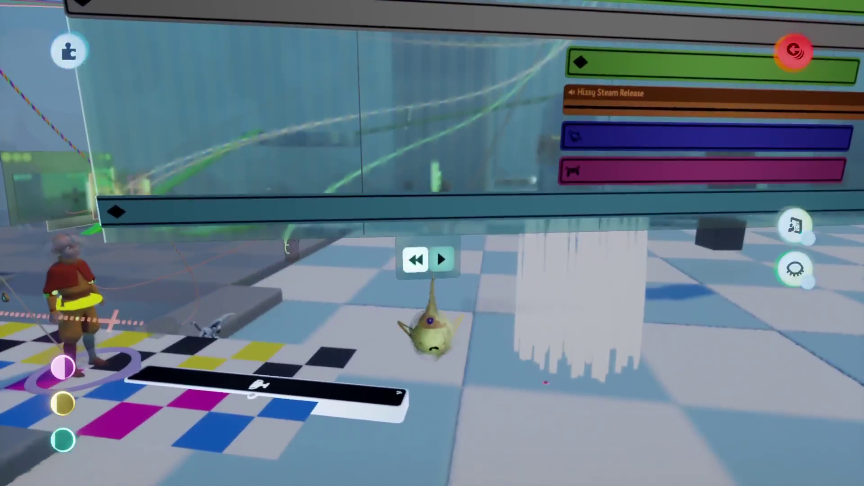
left_click(440, 260)
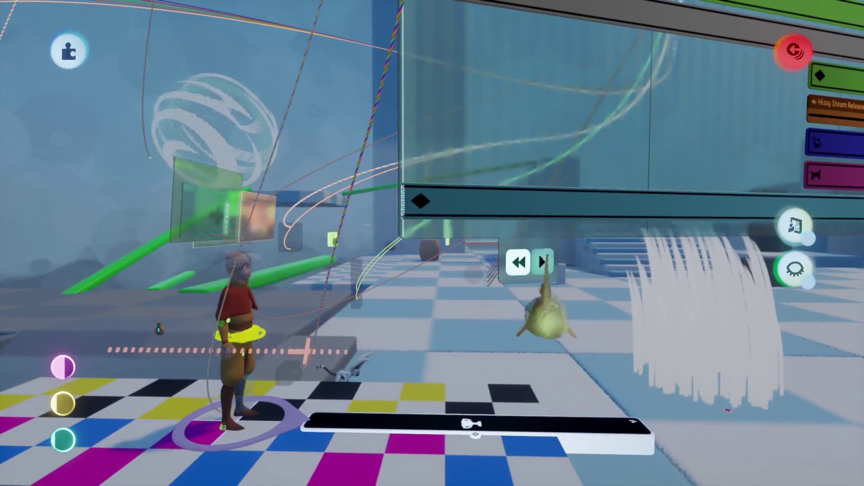
left_click(544, 262)
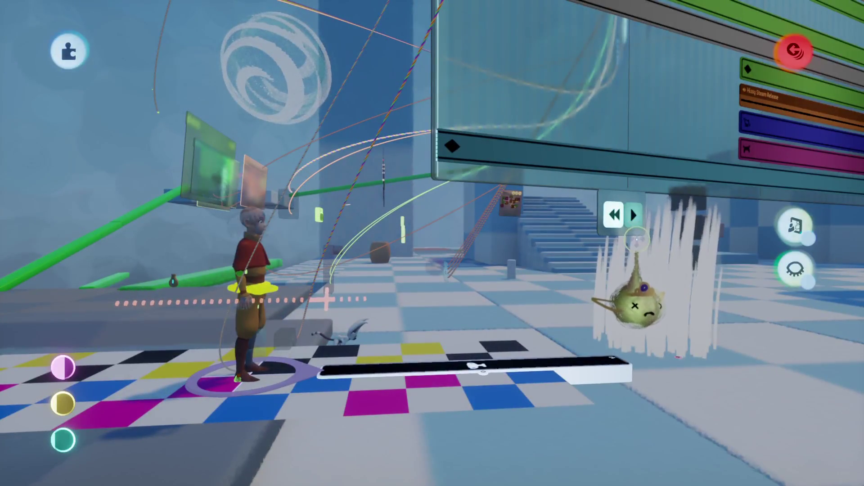
left_click(634, 215)
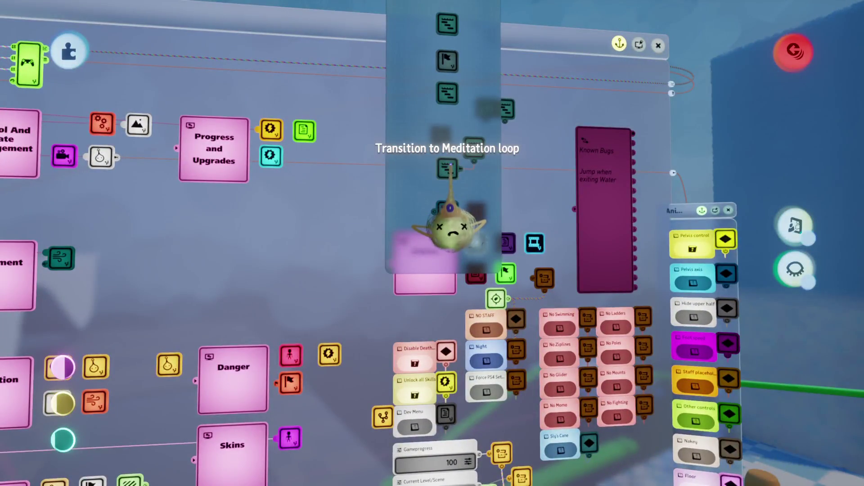
Open and close the Idle staff microchip and the Microchip to inspect their logic
left_click(450, 212)
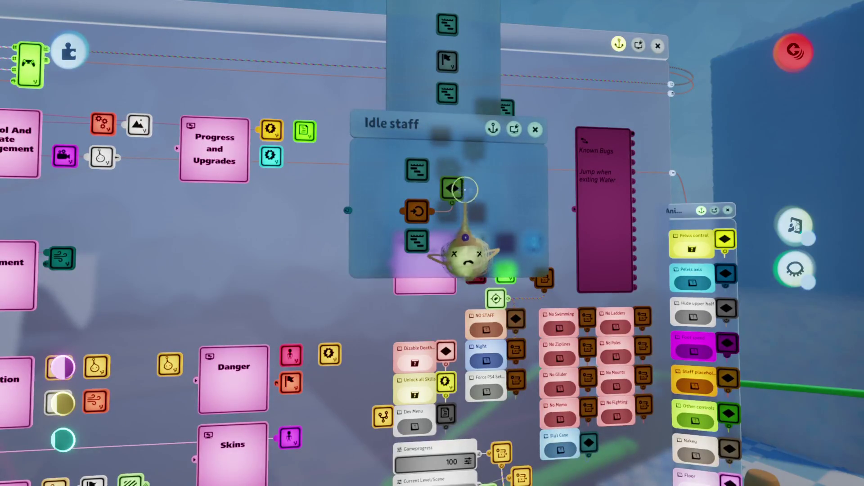
key("Escape")
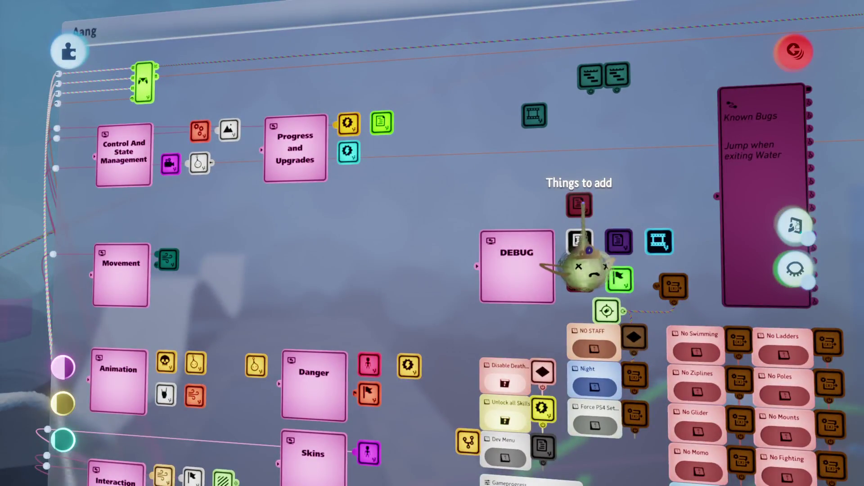
scroll(582, 205, "up", 3)
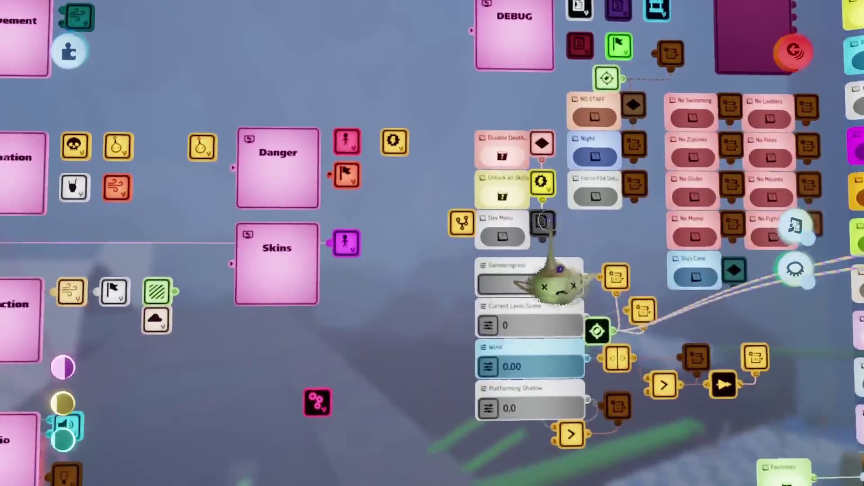
left_click(473, 220)
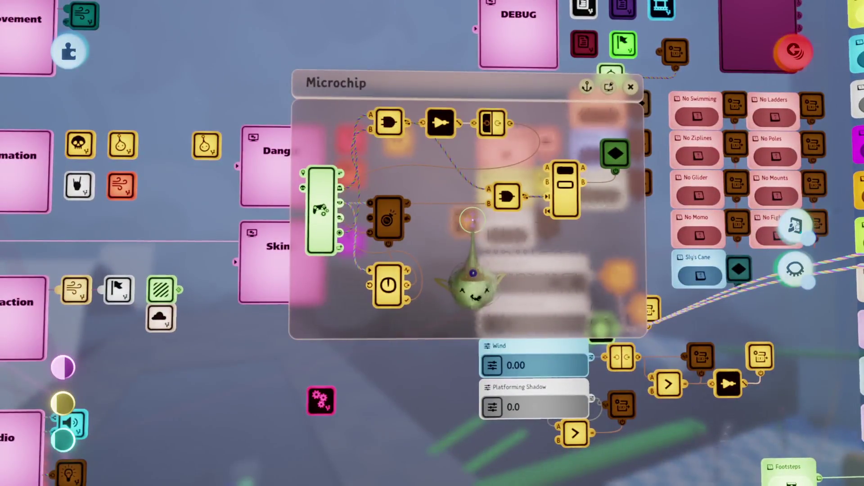
key("Escape")
scroll(406, 316, "down", 3)
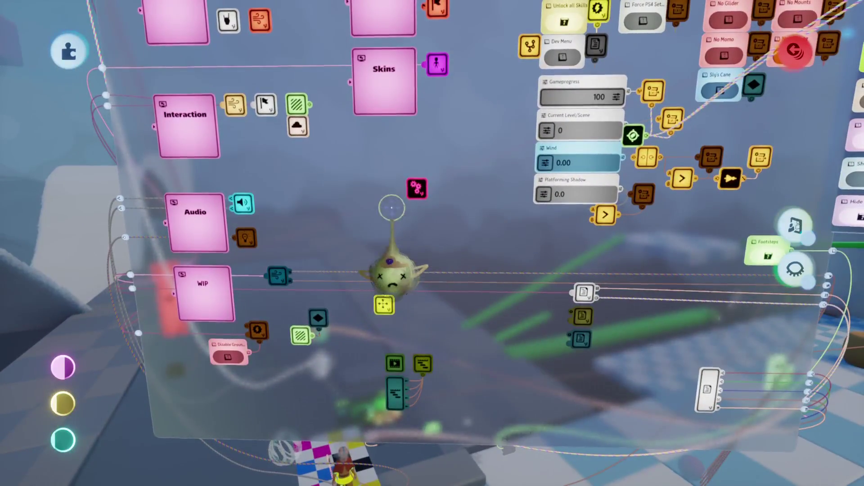
Open the State Machine chip, move it up and left, and return to the main board
left_click(416, 189)
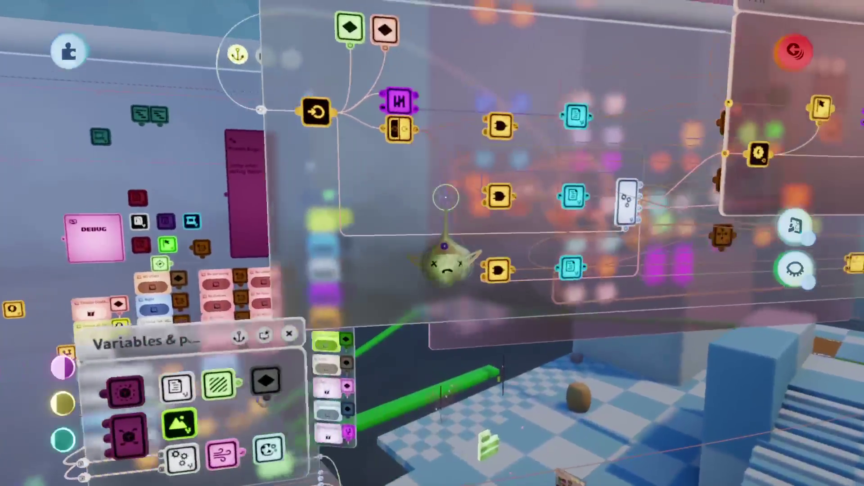
scroll(446, 261, "left", 5)
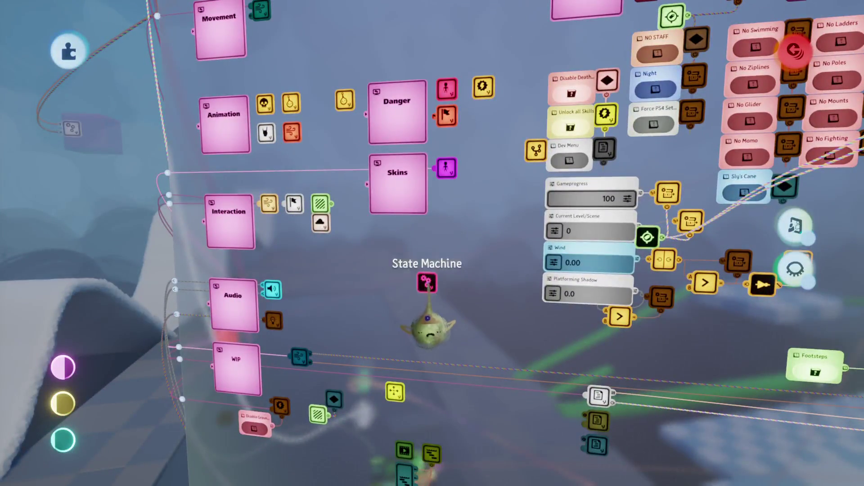
mouse_move(428, 321)
left_mouse_down()
mouse_move(424, 289)
mouse_move(376, 274)
mouse_move(381, 241)
mouse_move(435, 247)
left_mouse_up()
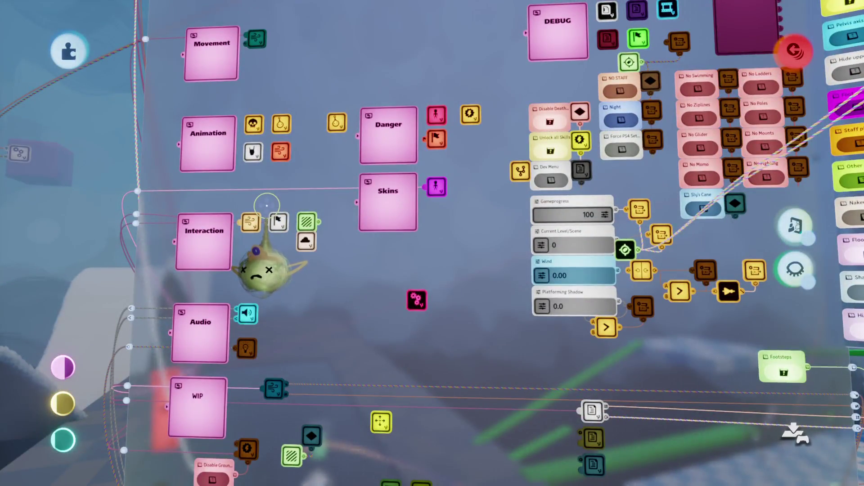
scroll(266, 205, "down", 3)
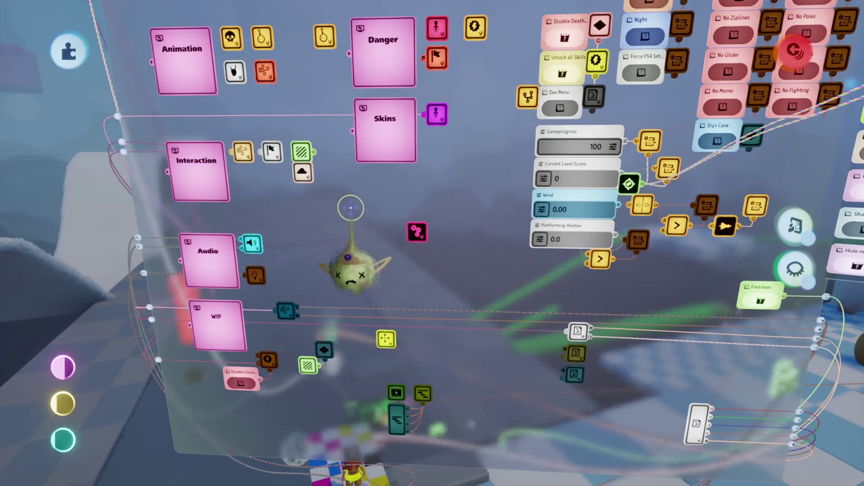
scroll(351, 208, "up", 3)
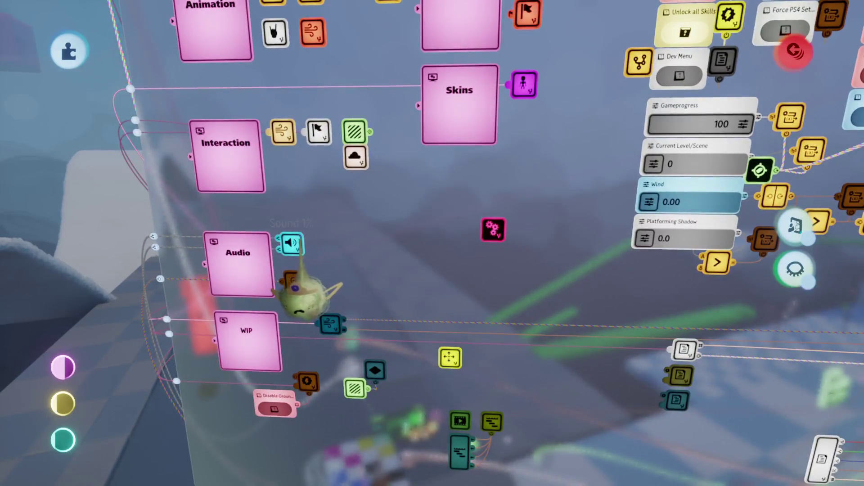
left_click(299, 236)
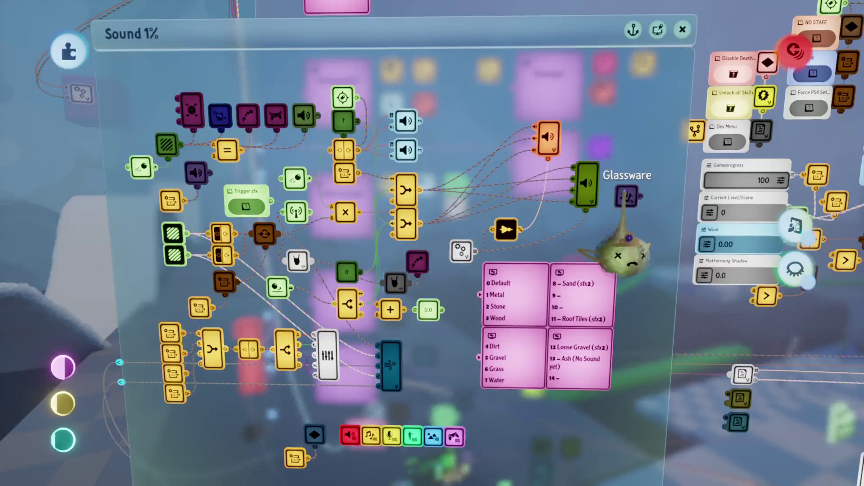
key("Escape")
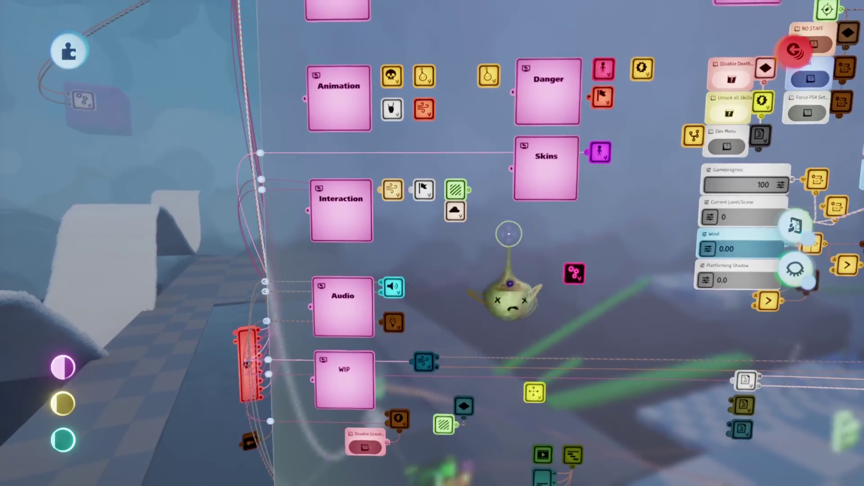
Check the Thermometer memory breakdown, close it, and bring up the Aang MAR pause menu
scroll(507, 231, "down", 5)
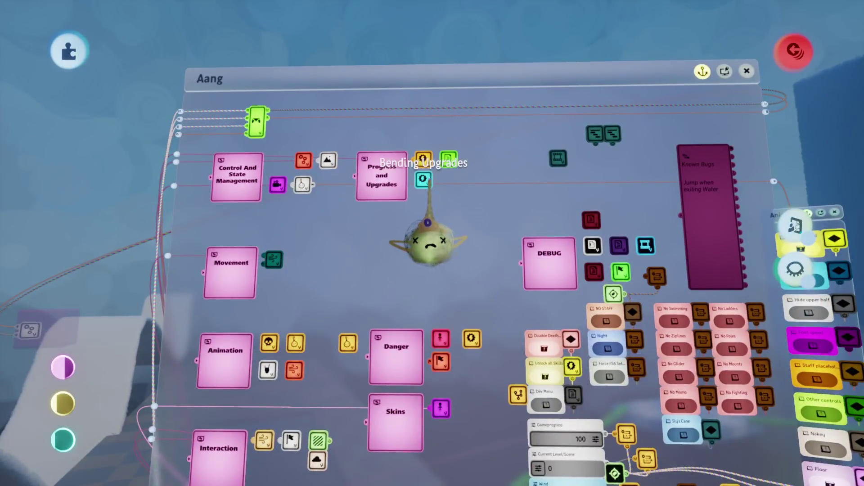
left_click(63, 403)
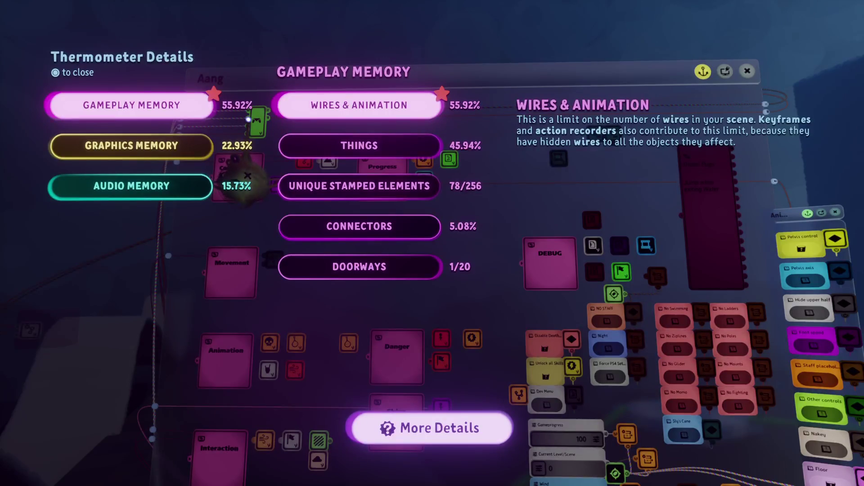
key("Escape")
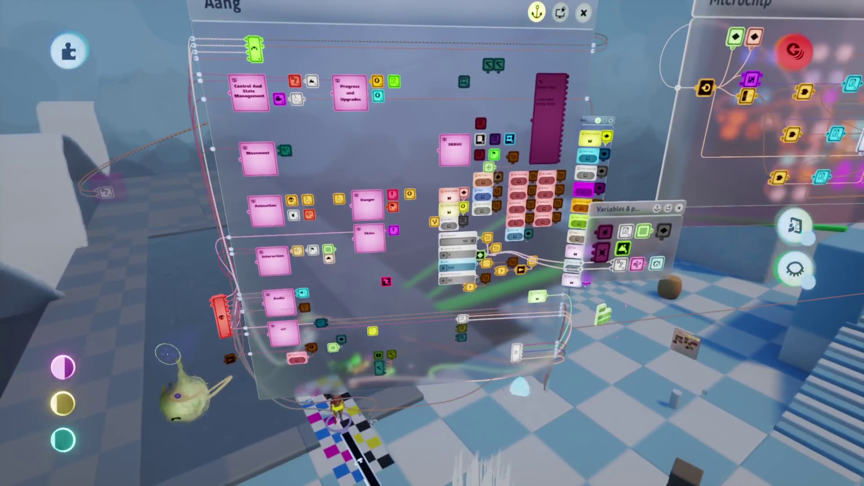
mouse_move(69, 396)
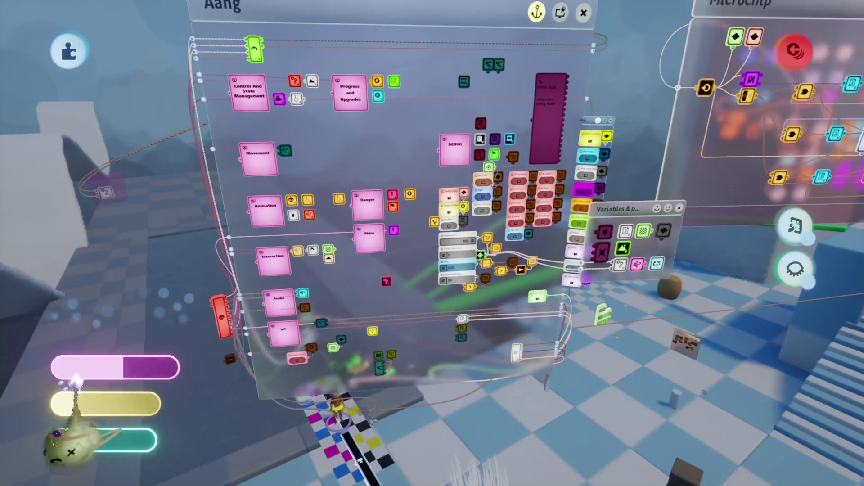
key("Escape")
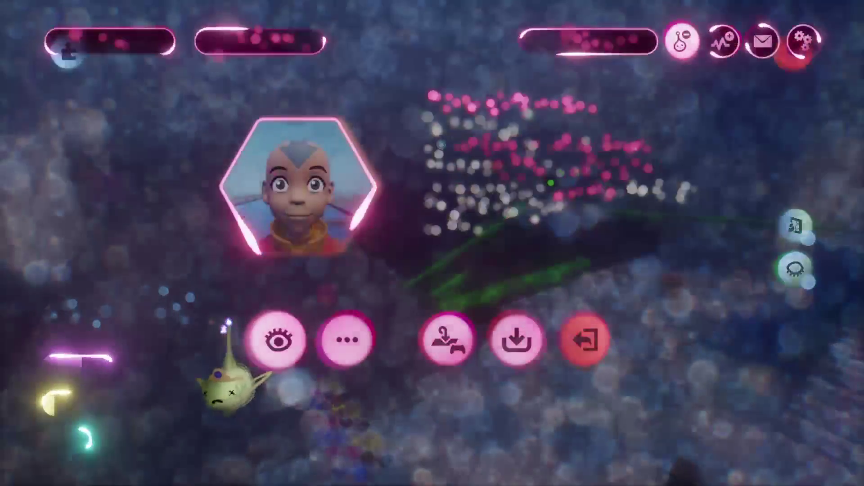
Playtest the game, walking Aang to the white creature and talking through its dialogue
left_click(274, 342)
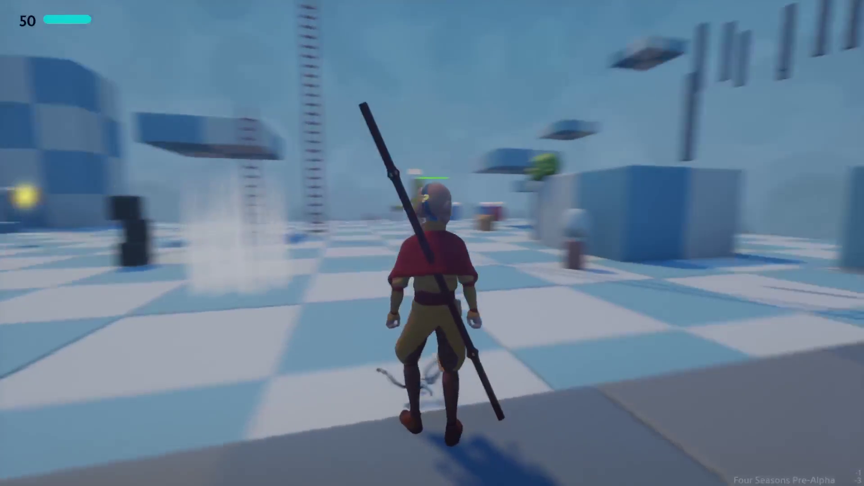
key("w")
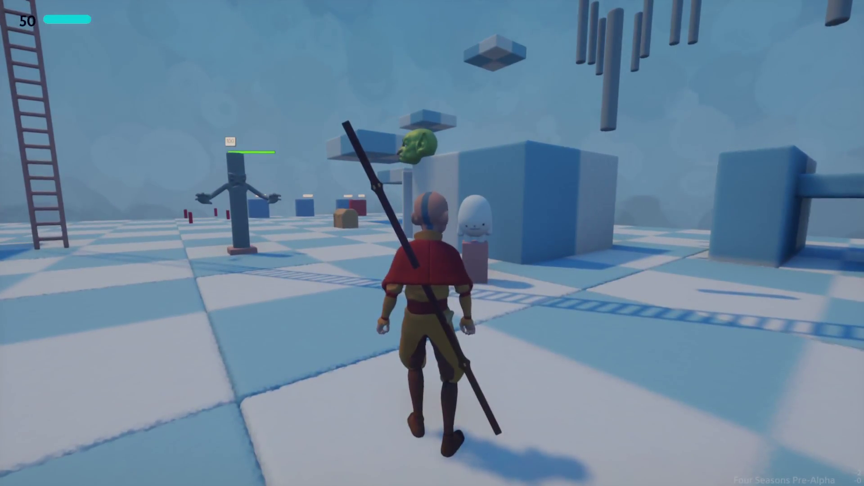
key("w")
key("e")
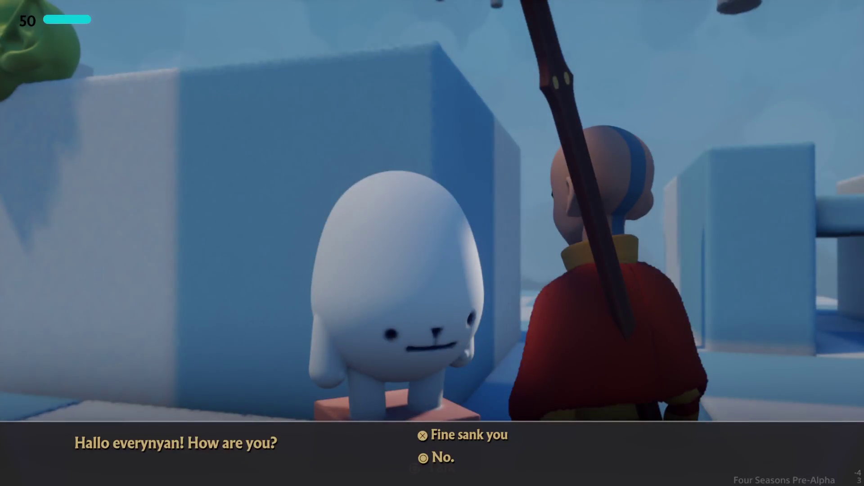
key("e")
Run Aang away across the checkered floor, then pause and return to editing
key("s")
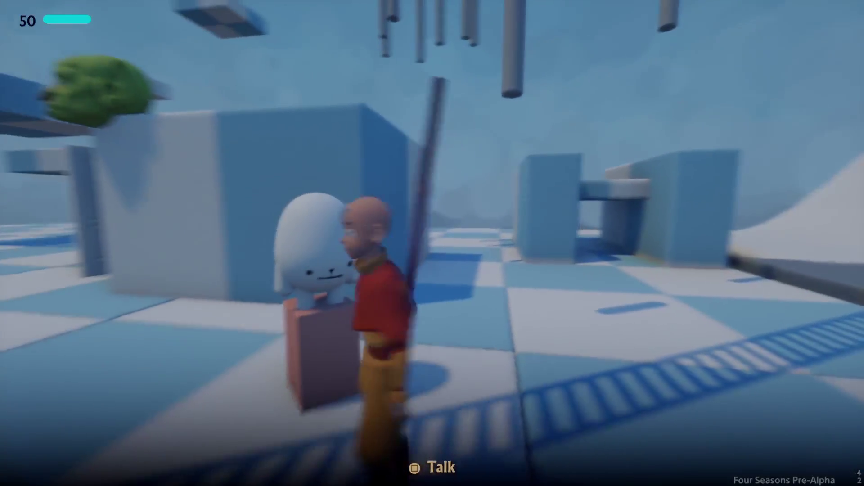
key("w")
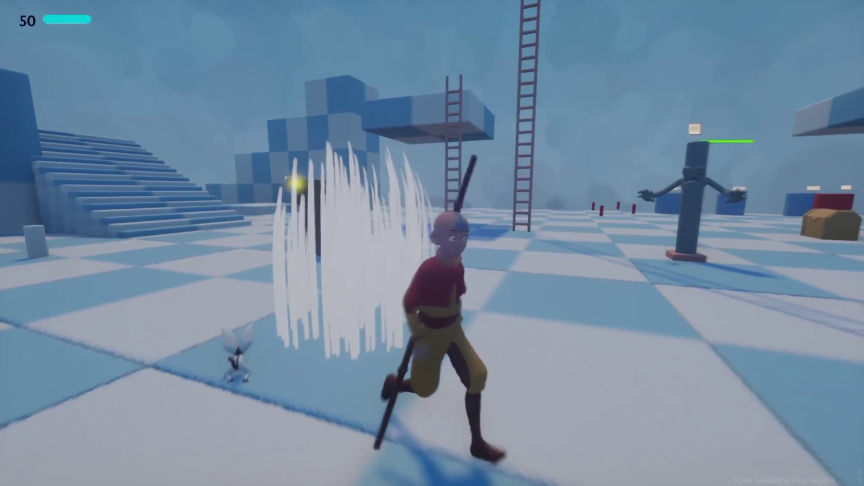
key("Escape")
left_click(279, 341)
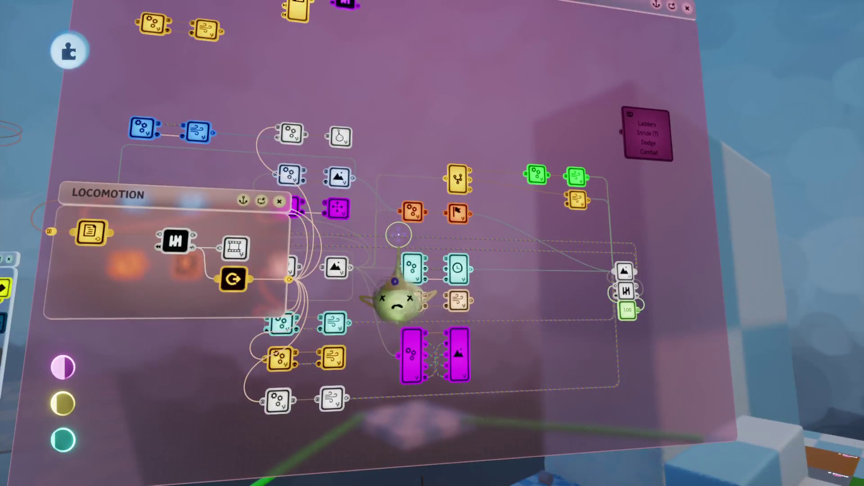
Wire the tan node's output into the magenta node, check memory usage, then pan toward Locomotion
mouse_move(497, 286)
left_mouse_down()
mouse_move(482, 353)
mouse_move(458, 355)
left_mouse_up()
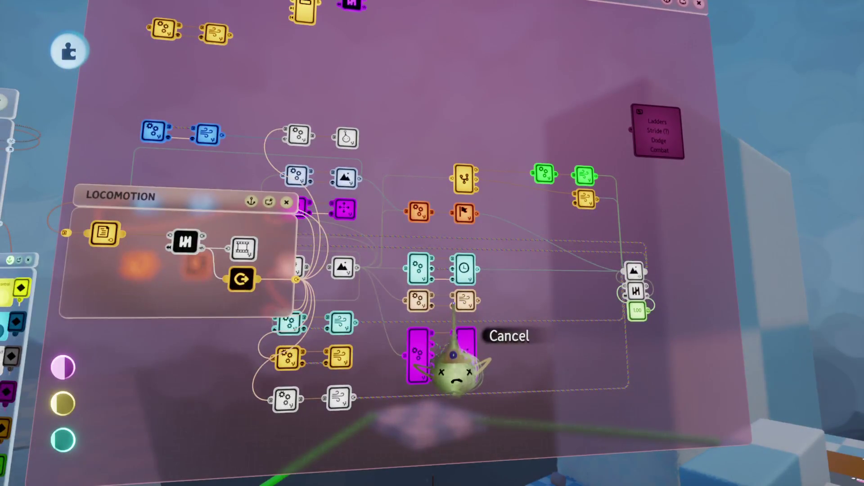
mouse_move(458, 356)
left_mouse_down()
mouse_move(411, 386)
mouse_move(292, 389)
left_mouse_up()
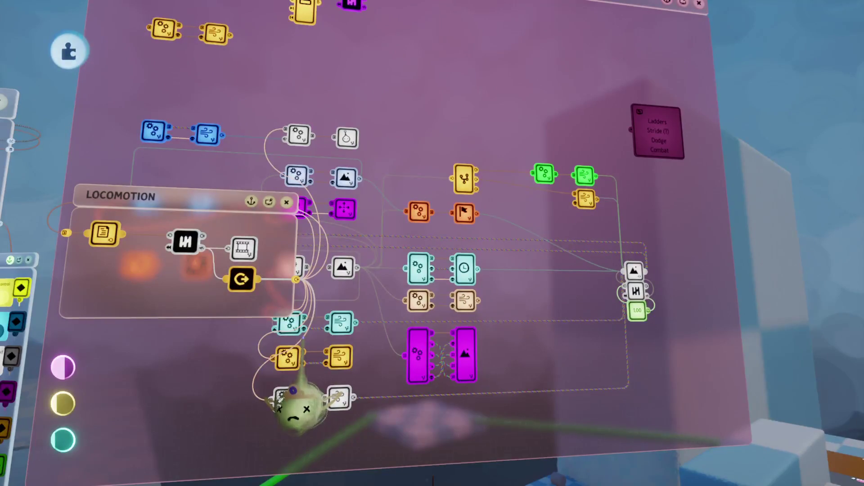
mouse_move(61, 412)
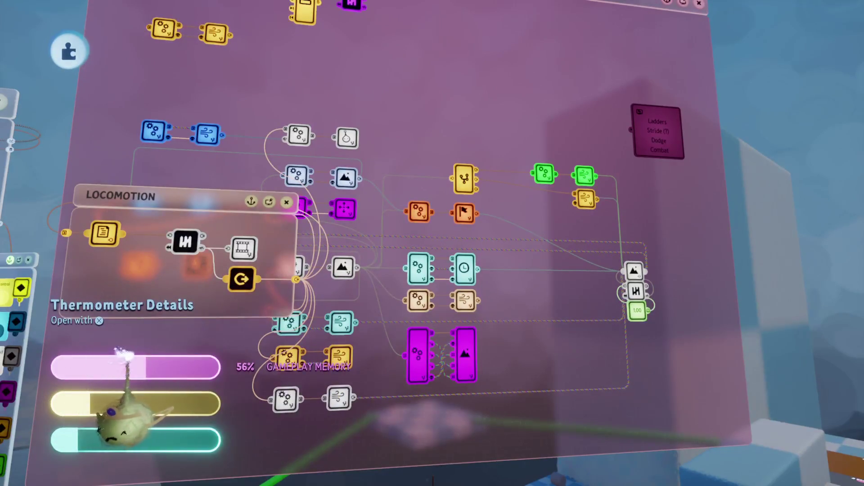
left_click(117, 418)
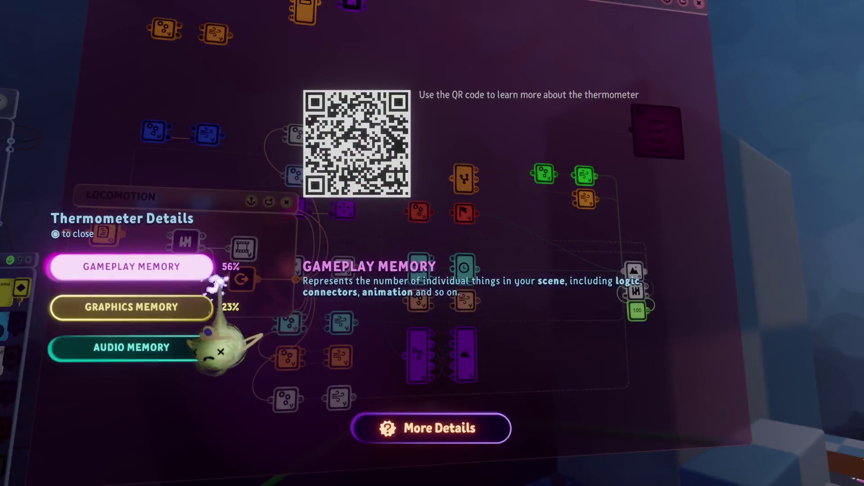
key("Escape")
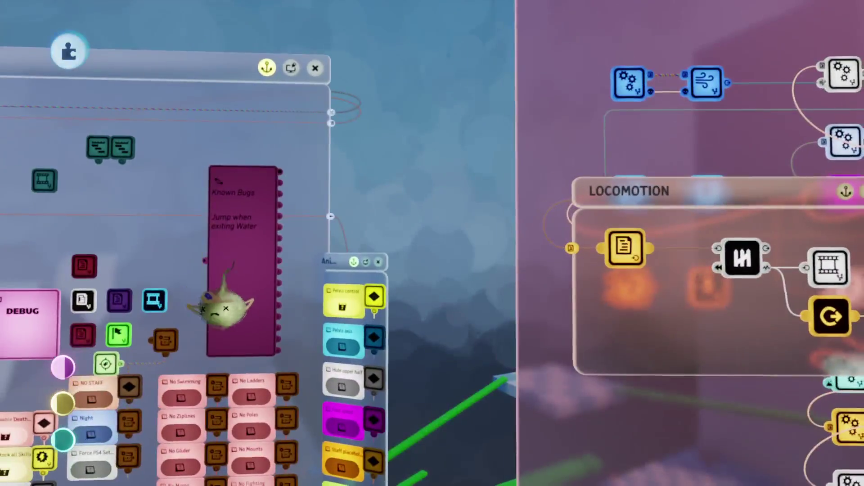
mouse_move(221, 308)
left_mouse_down()
mouse_move(250, 303)
mouse_move(289, 265)
mouse_move(357, 268)
mouse_move(407, 346)
left_mouse_up()
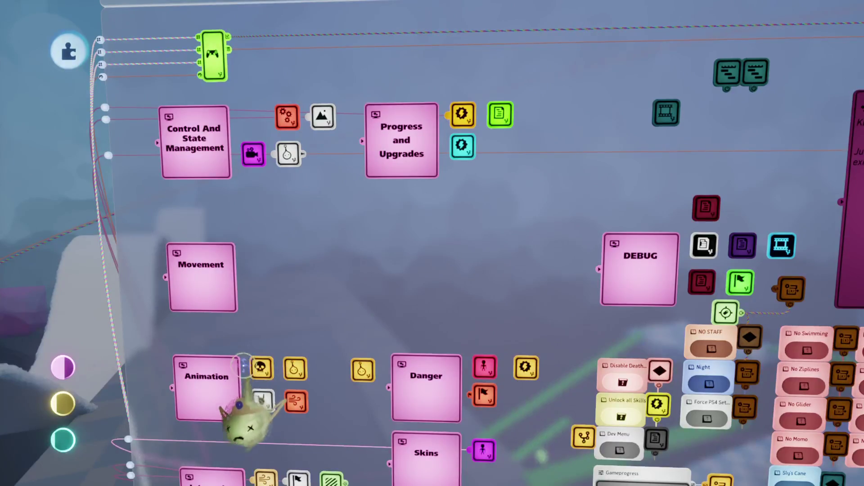
Undo to restore the wind gadget beside Movement, peek into Hand Animations, and pan the board
key("ctrl+z")
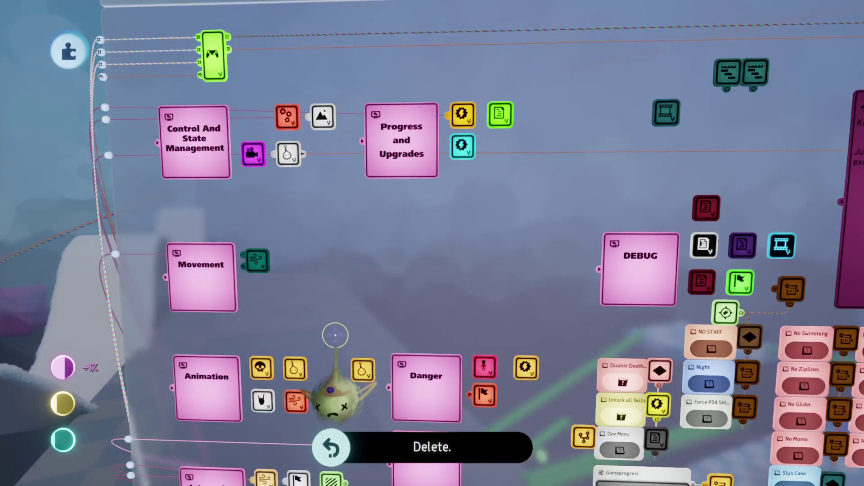
scroll(335, 335, "down", 5)
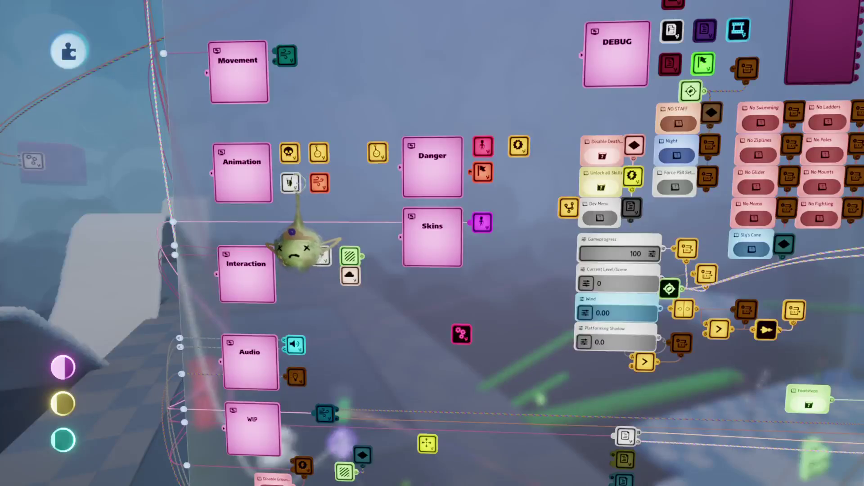
left_click(285, 177)
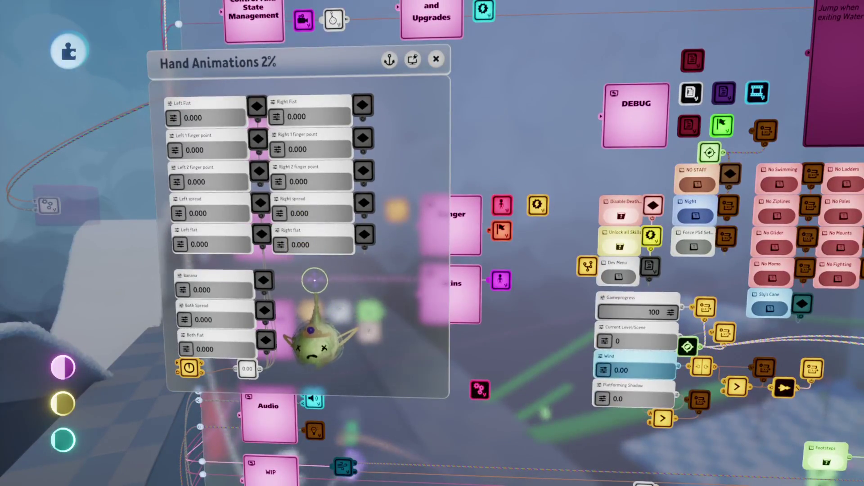
key("Escape")
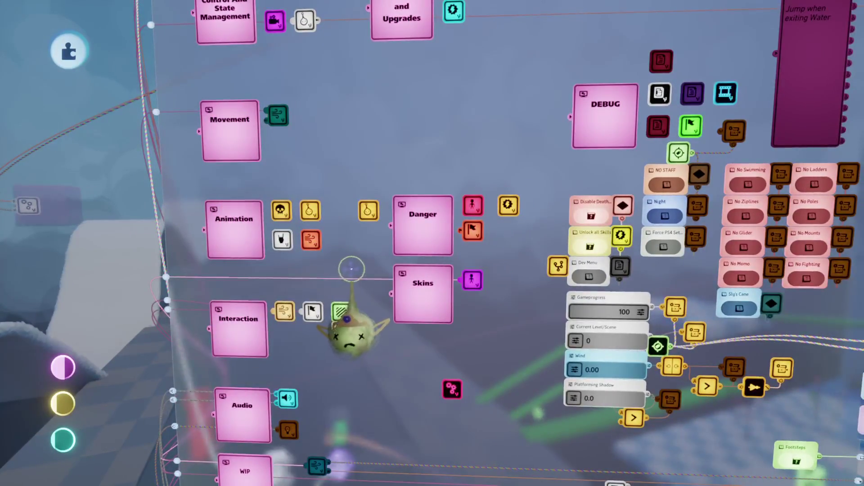
scroll(329, 284, "down", 5)
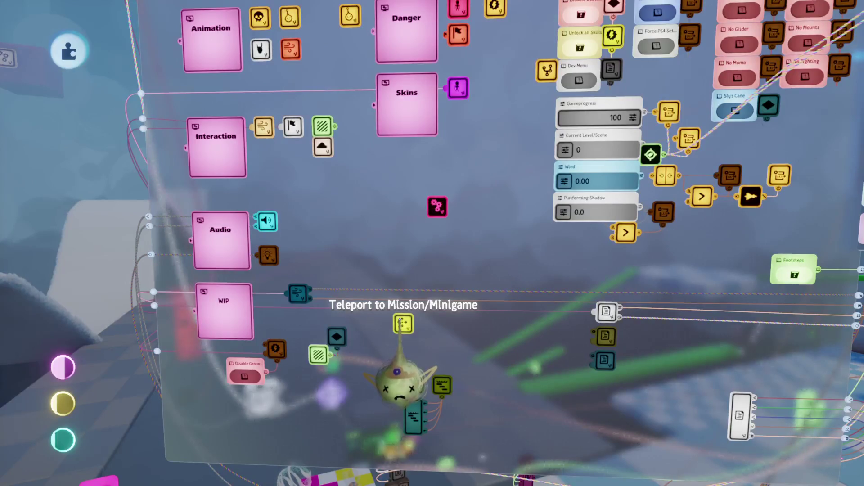
scroll(403, 323, "right", 5)
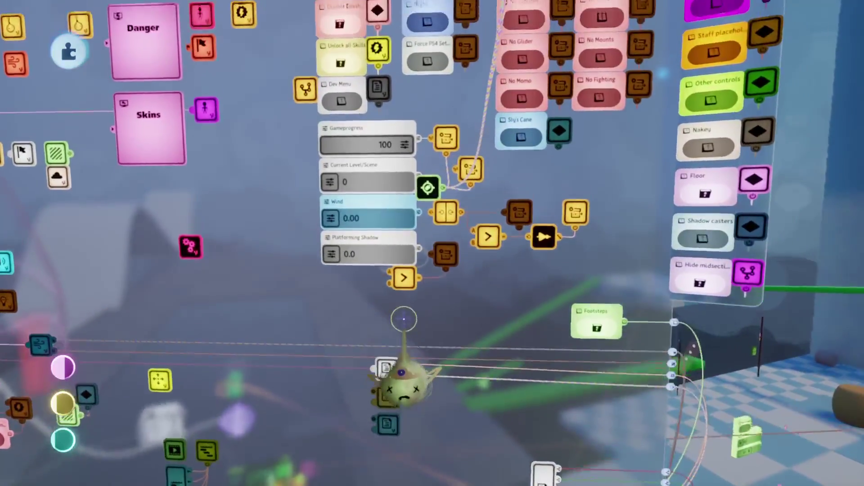
scroll(404, 320, "up", 3)
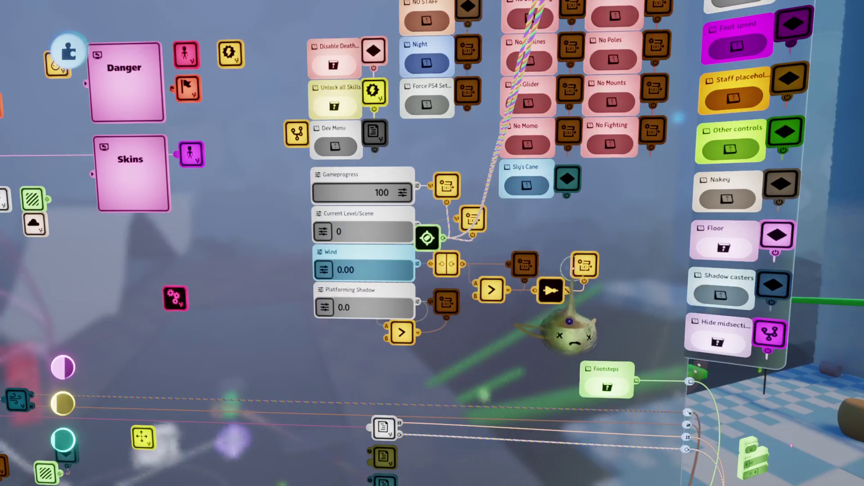
scroll(599, 333, "right", 10)
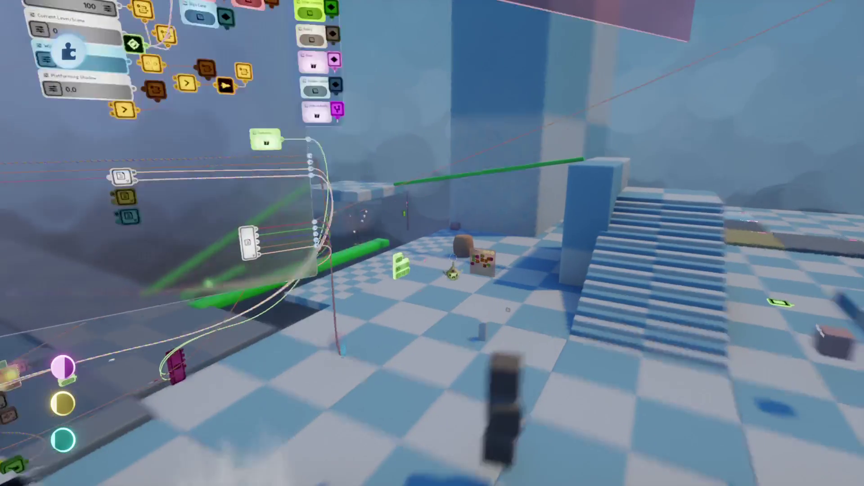
double_click(453, 266)
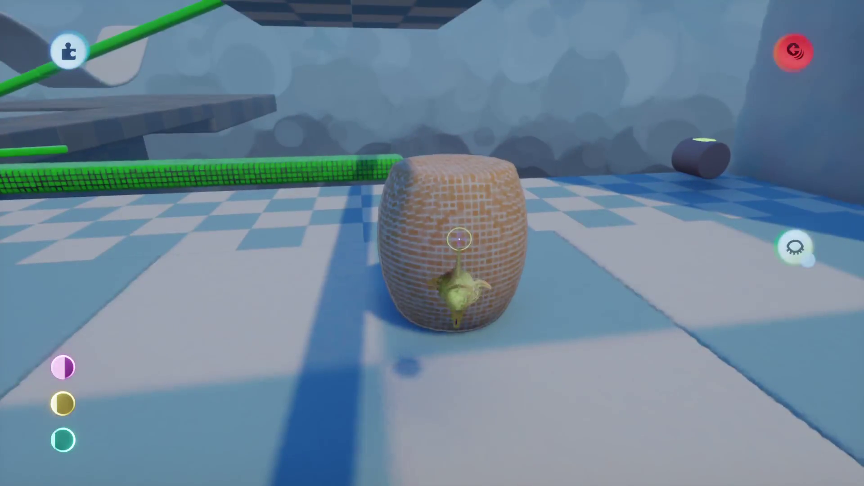
key("Escape")
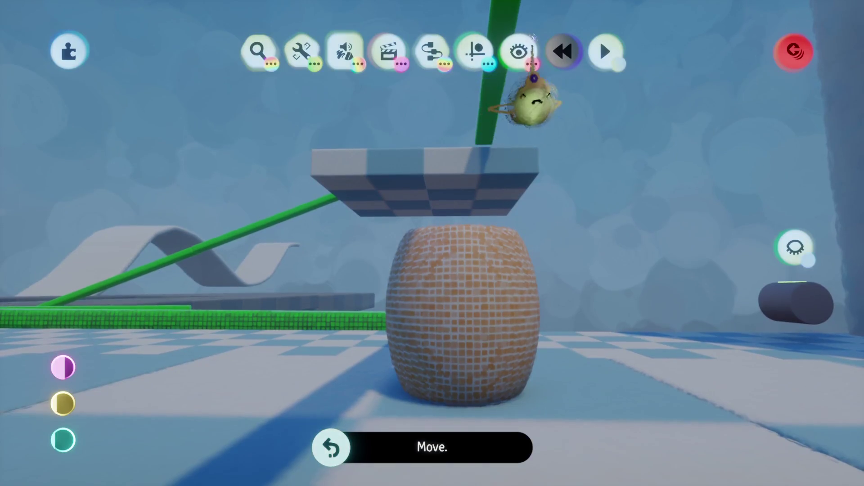
left_click(518, 51)
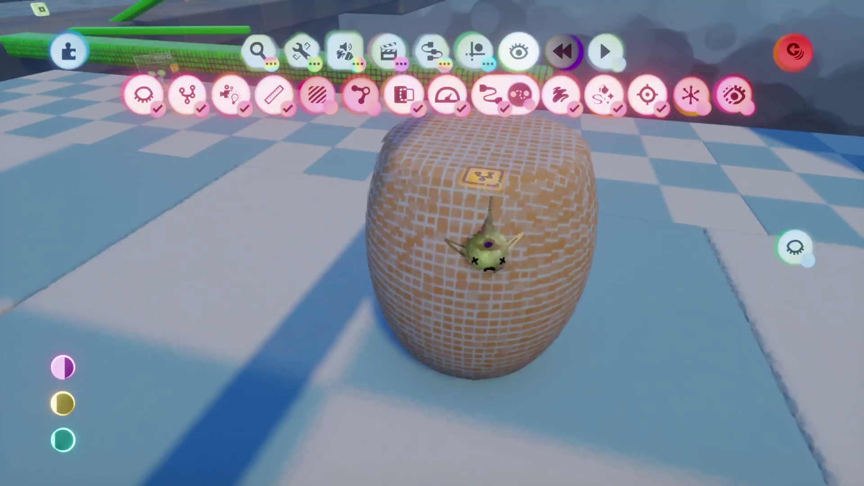
left_click(477, 178)
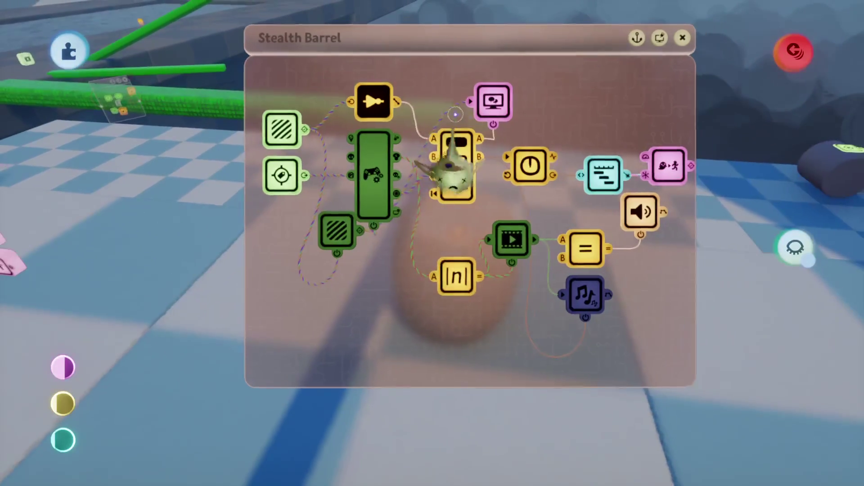
left_click(600, 176)
key("Escape")
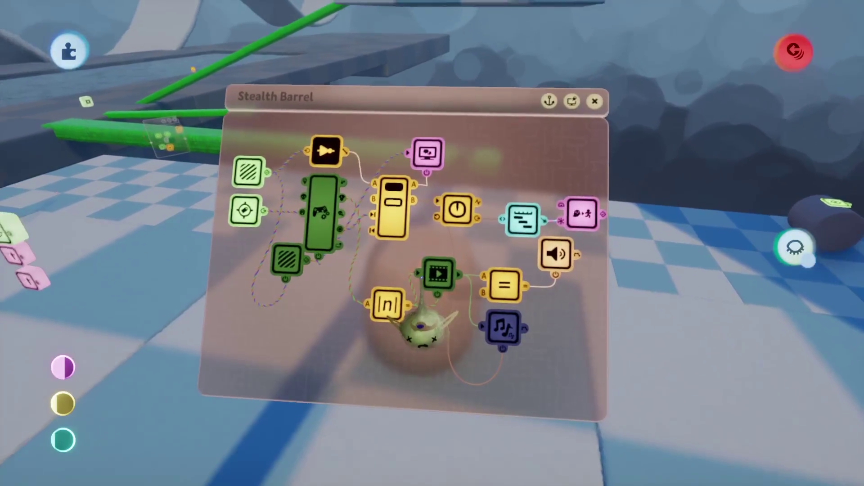
key("Escape")
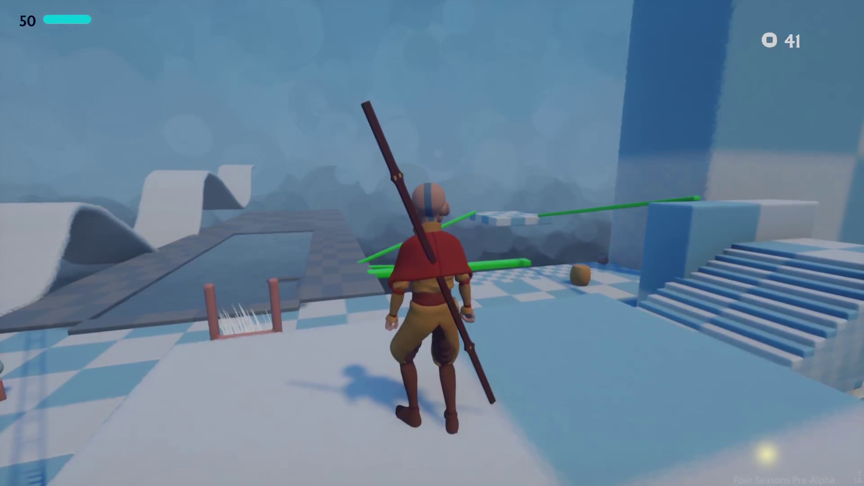
key("Escape")
key("Return")
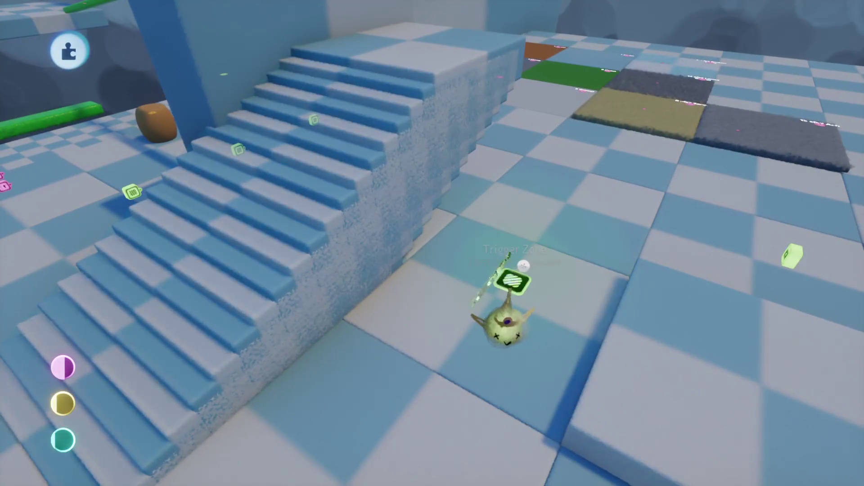
Inspect the Trigger Zone's settings, close them, and bring up the pause menu
left_click(523, 265)
key("Escape")
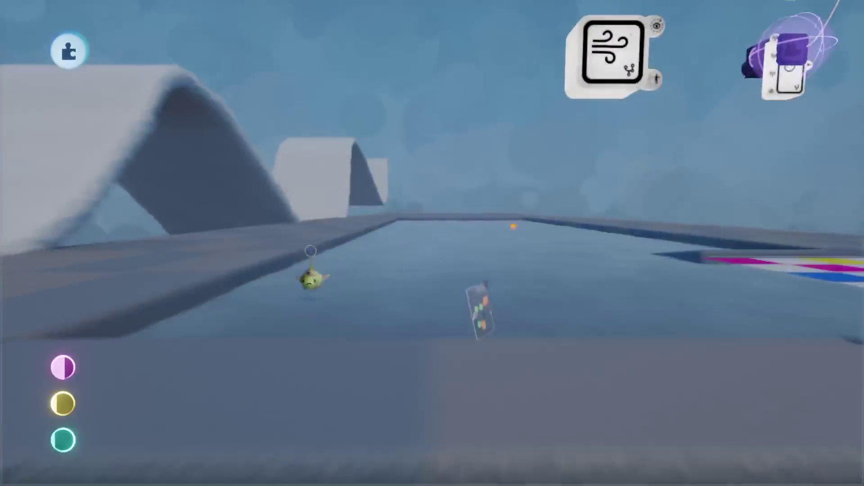
key("Escape")
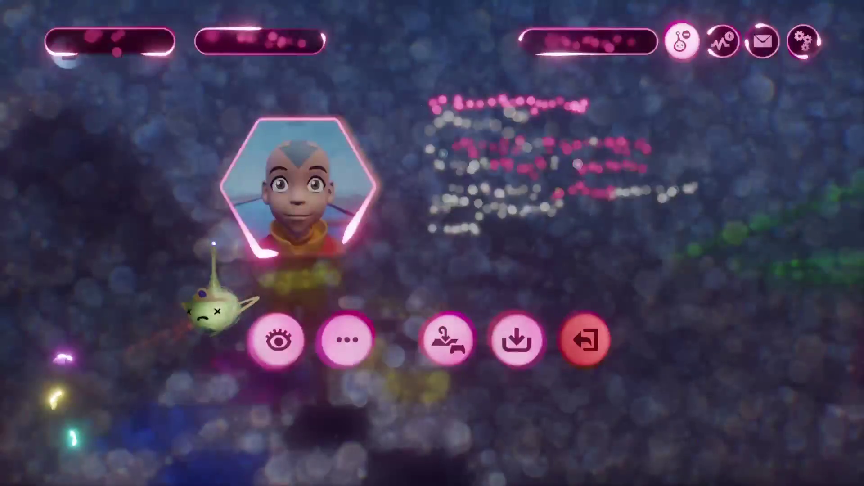
Save a new version of Aang MAR online from the pause menu
key("Escape")
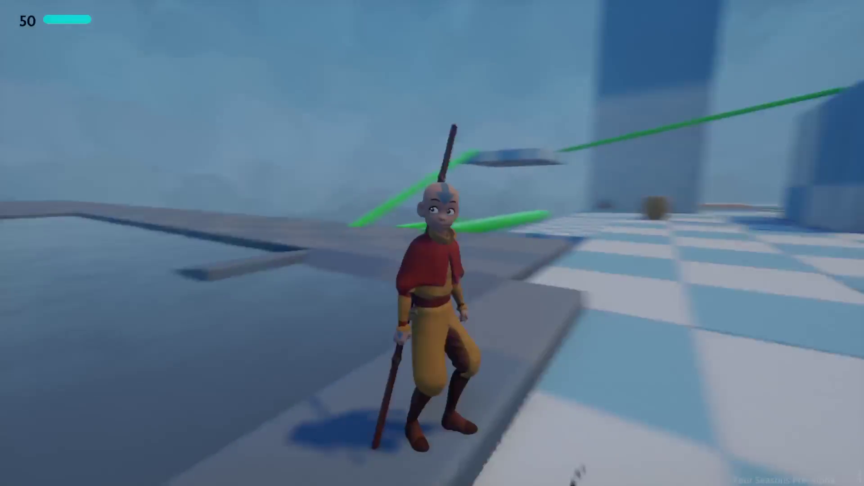
key("Escape")
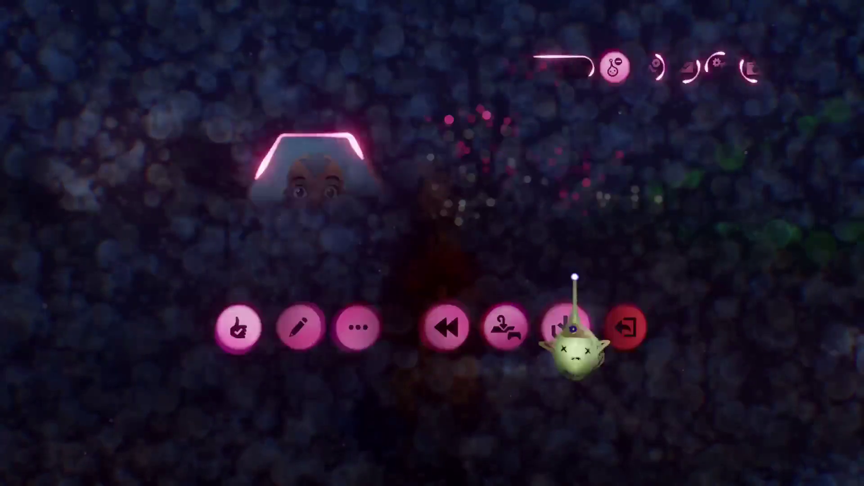
left_click(566, 327)
left_click(797, 46)
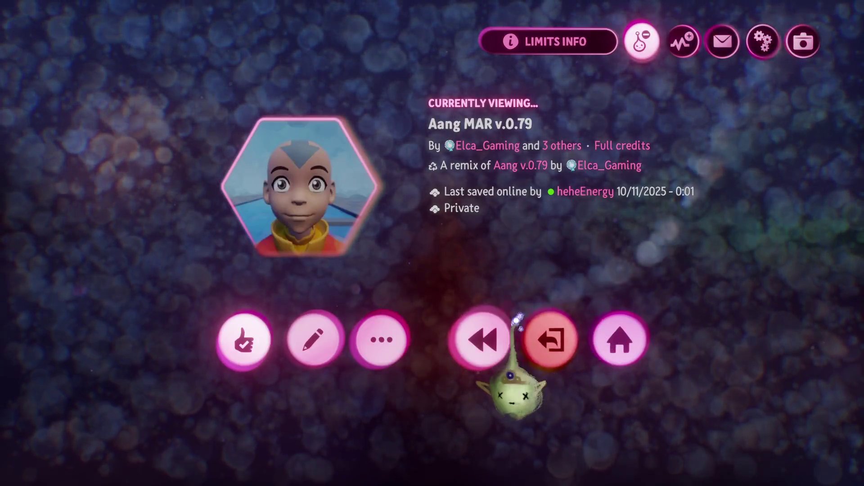
Exit the creation and view the Turtle Ducks dream from the collaborations list
left_click(550, 339)
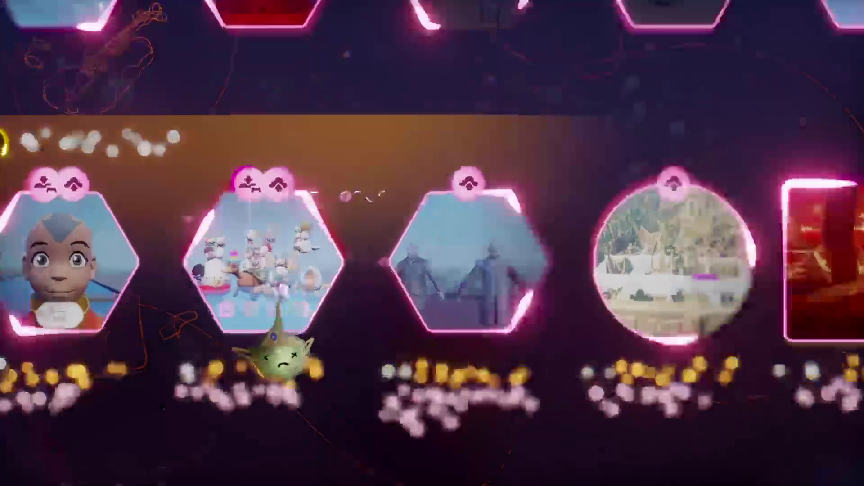
left_click(279, 333)
left_click(388, 388)
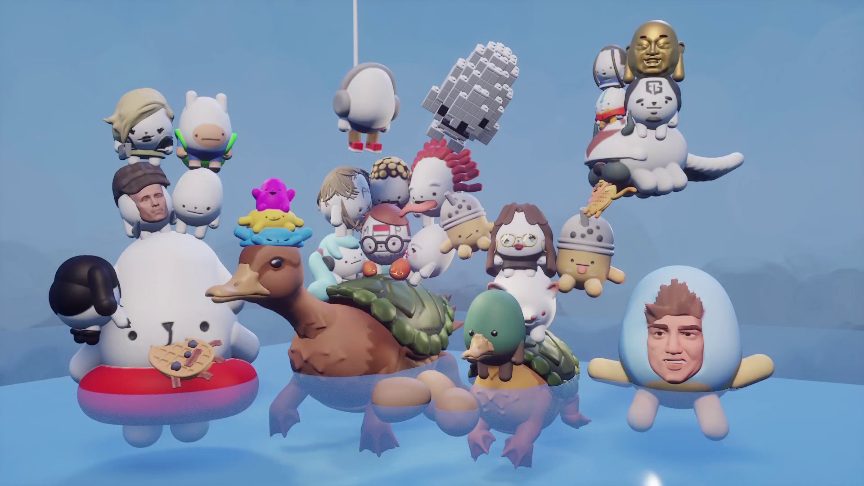
Leave the Turtle Ducks scene and start playing Aang MAR from the collaborations list
key("Escape")
left_click(554, 344)
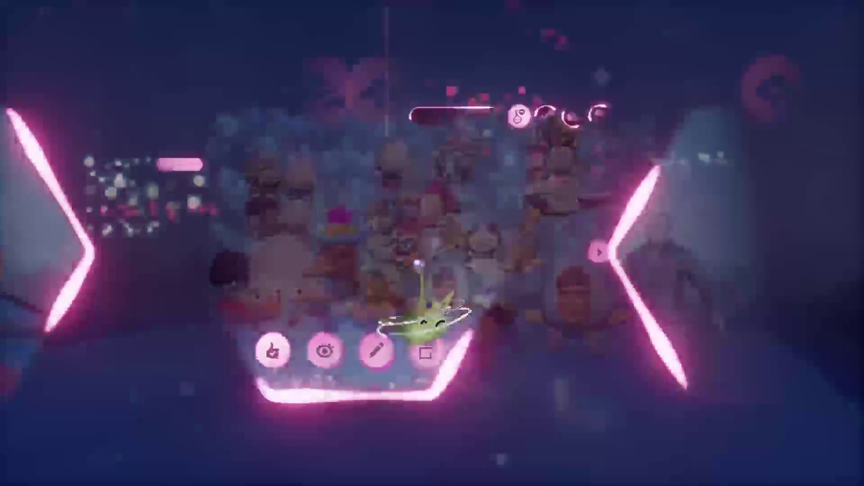
left_click(100, 271)
left_click(392, 386)
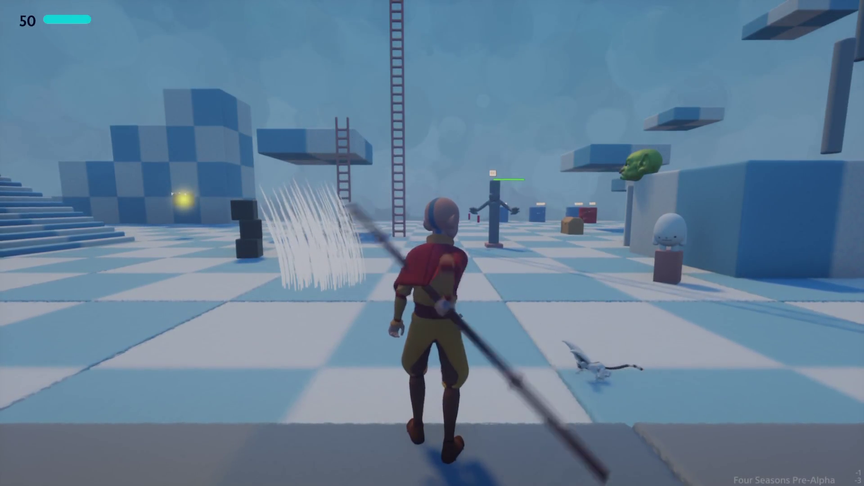
Pause the running Aang MAR game and switch it into edit mode
key("Escape")
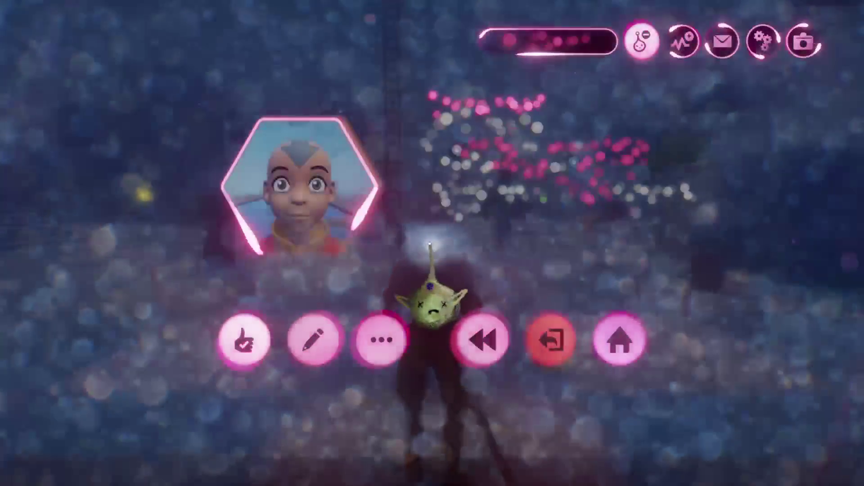
left_click(302, 333)
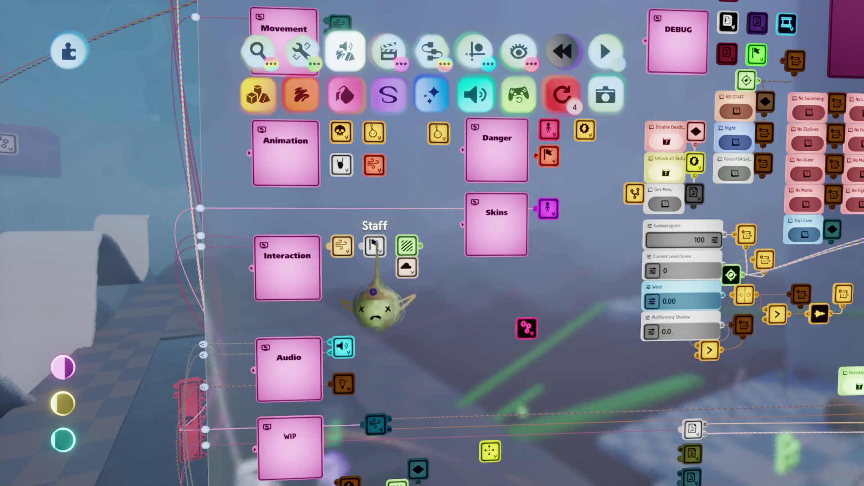
Inside the Staff microchip, wire the Block switch's On/Off output to the Variable Modifier
left_click(374, 245)
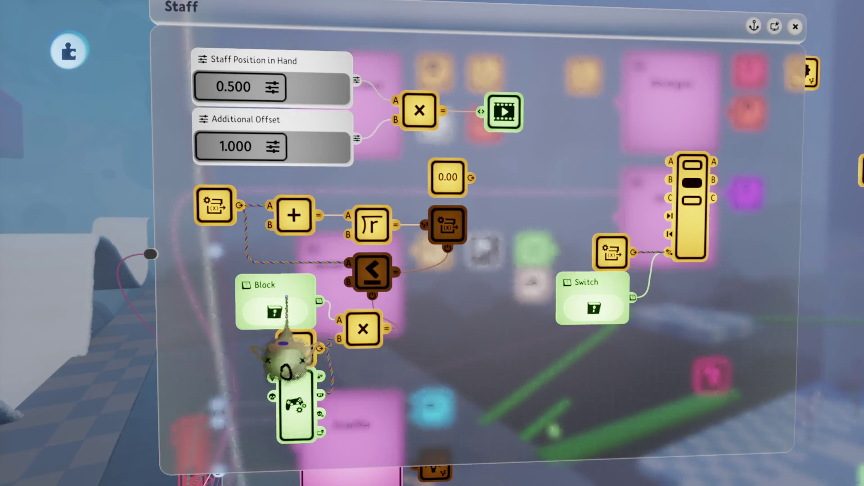
left_click(277, 338)
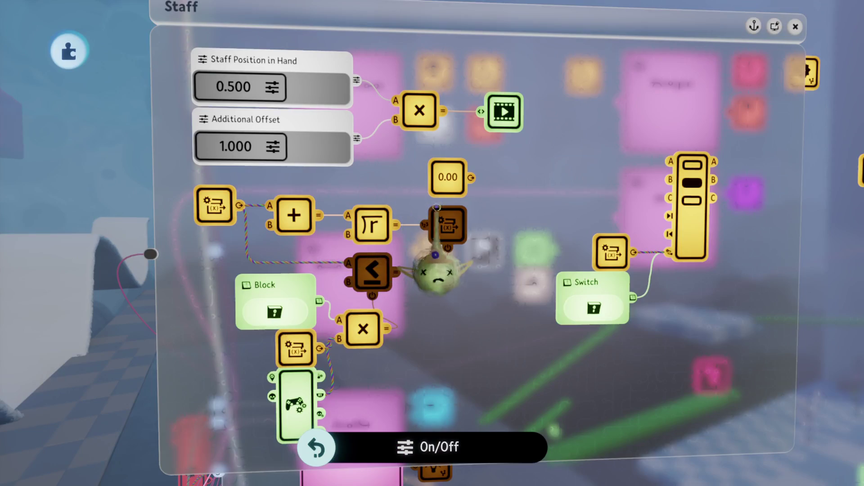
left_click(447, 249)
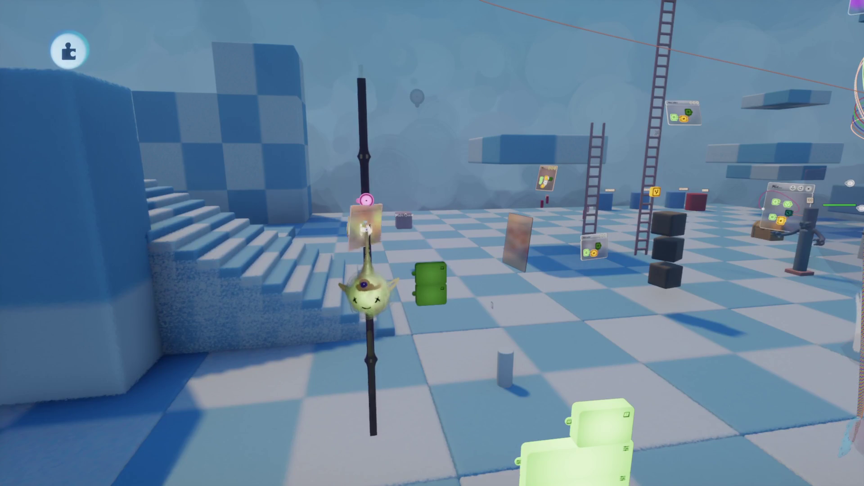
left_click(365, 229)
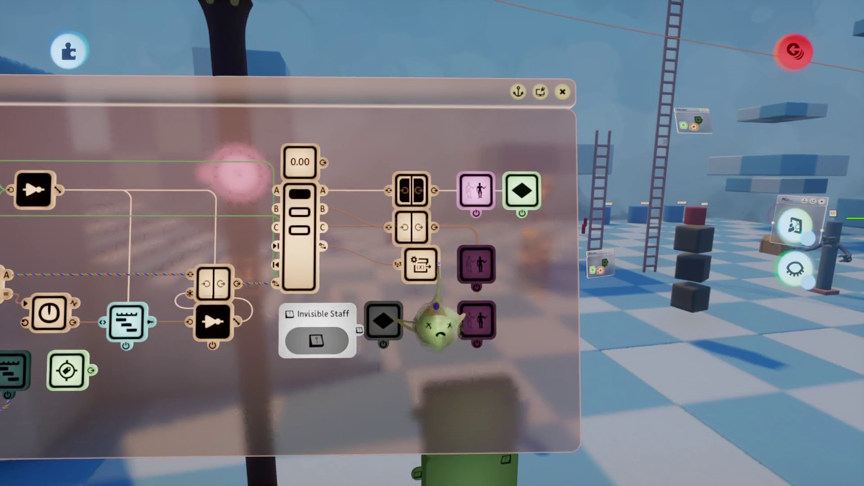
Move a staff gadget, pan the logic, and run a quick playtest before returning to editing
mouse_move(437, 324)
left_mouse_down()
mouse_move(469, 328)
mouse_move(499, 244)
mouse_move(447, 174)
mouse_move(300, 94)
mouse_move(308, 276)
left_mouse_up()
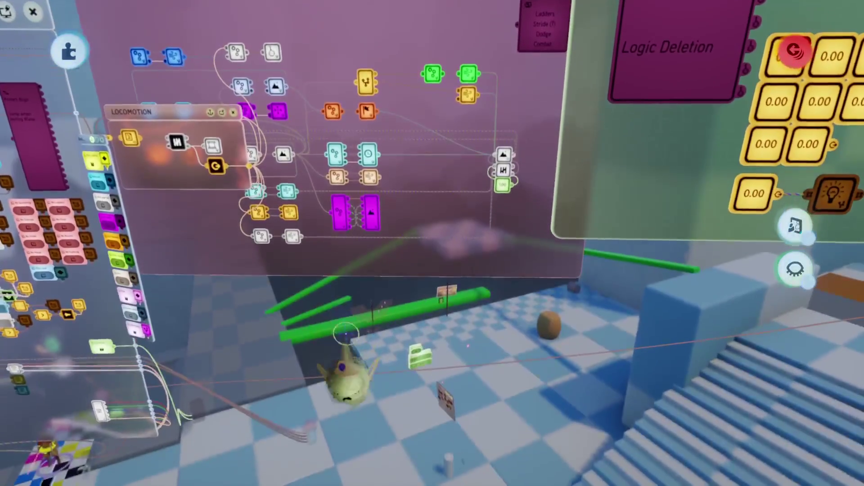
mouse_move(346, 333)
left_mouse_down()
mouse_move(409, 332)
mouse_move(249, 324)
left_mouse_up()
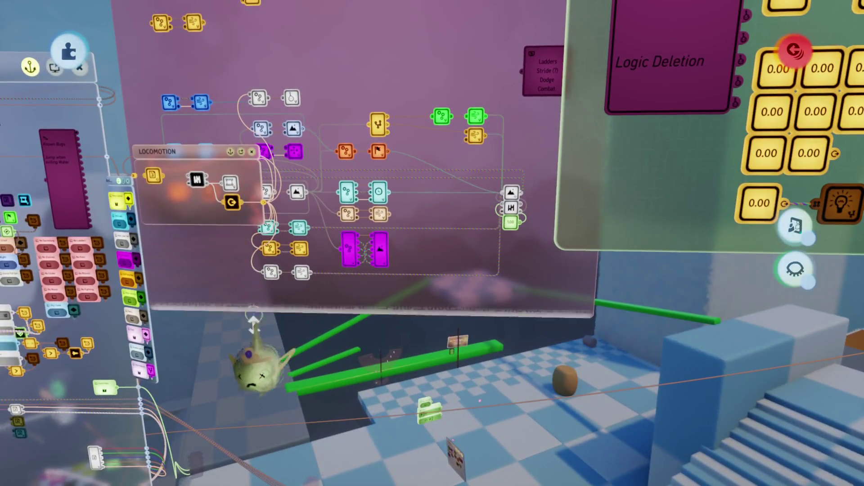
key("Tab")
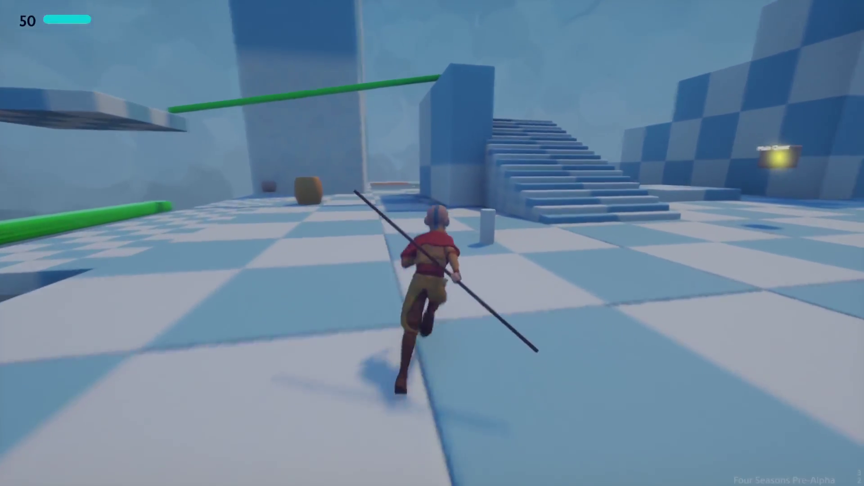
key("Escape")
key("Tab")
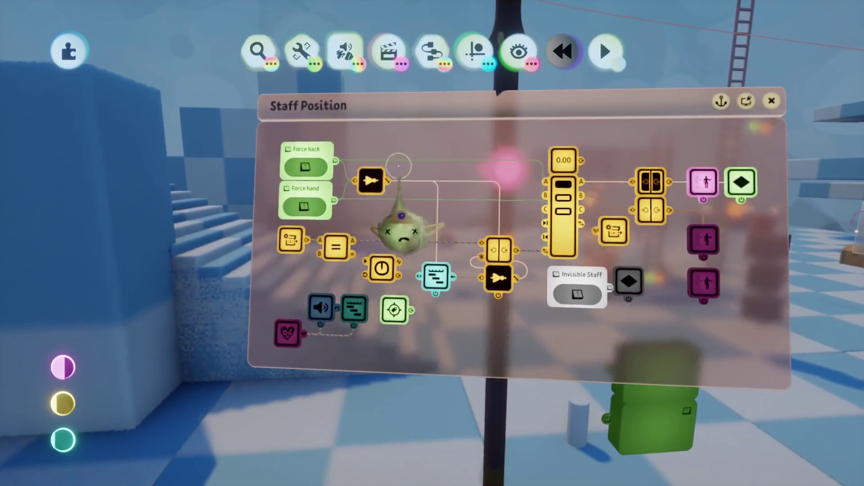
Zoom in and back out on the Staff Position chip's logic beside the Force back and Force hand switches
scroll(409, 171, "up", 5)
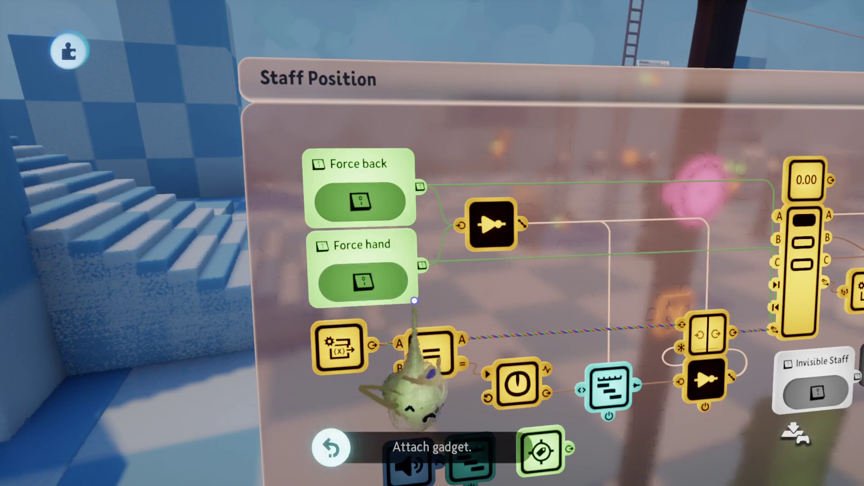
scroll(415, 296, "down", 5)
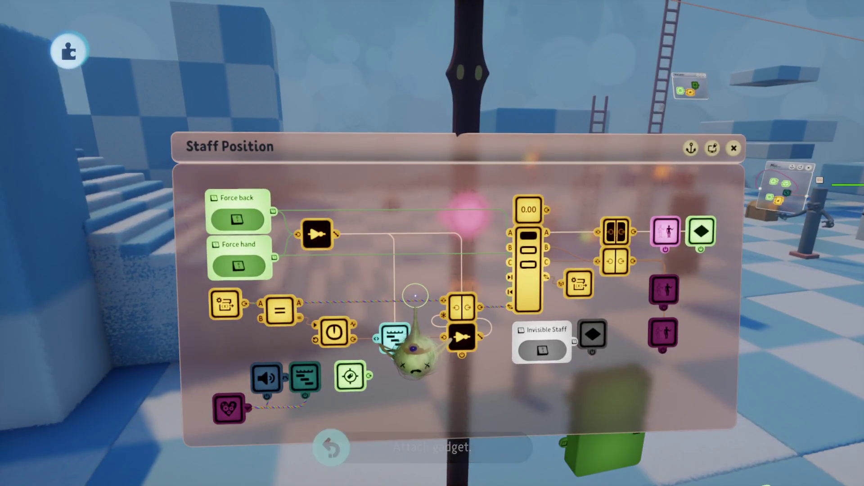